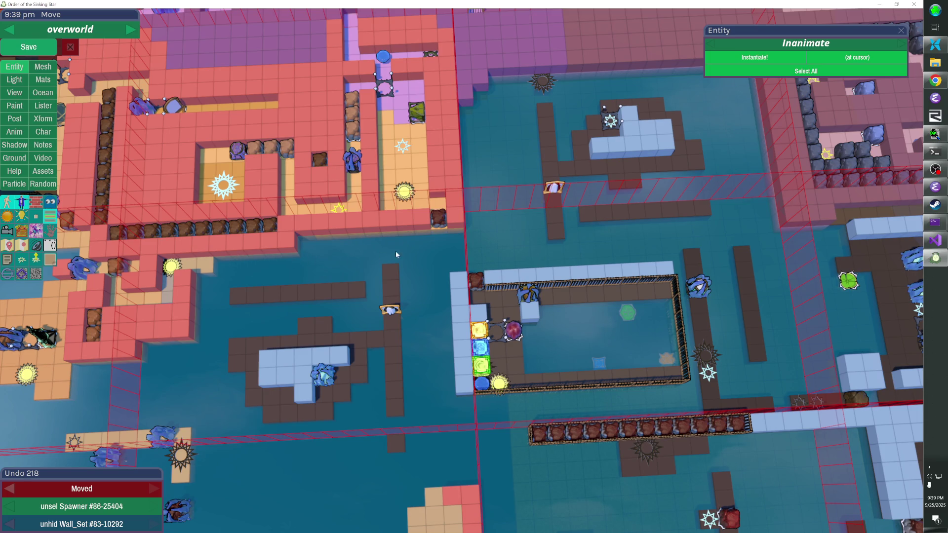
Inspect the ocean layer, then orbit the view and try out and remove a cube on the dark walkway
click(254, 265)
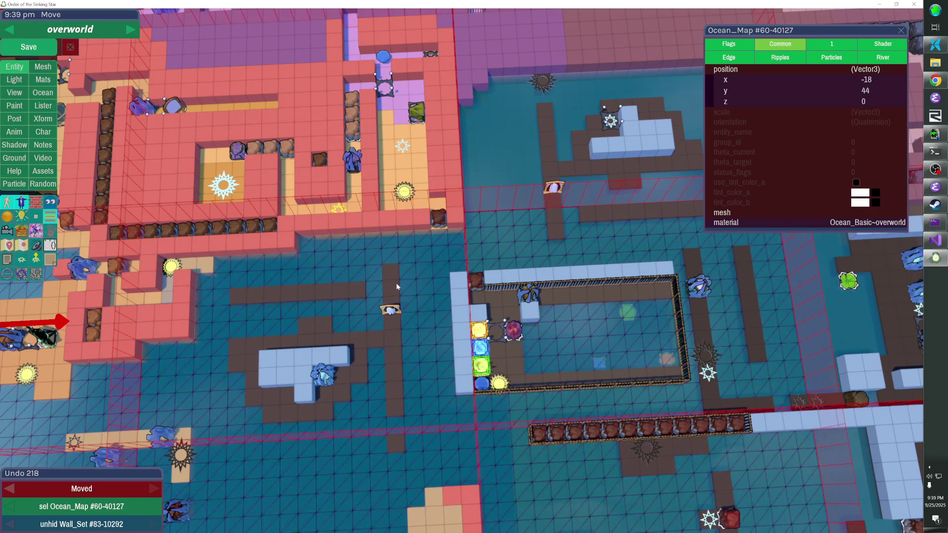
key(Escape)
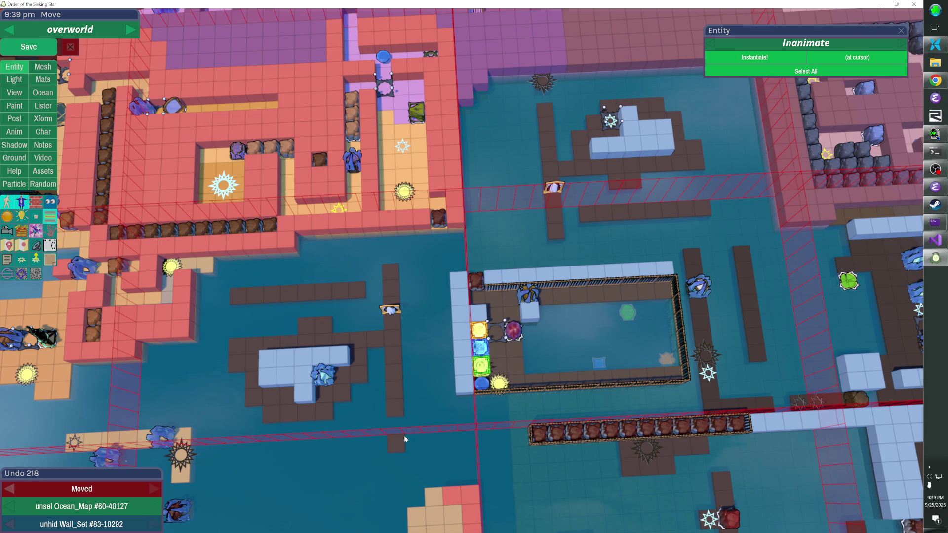
drag(416, 428, 422, 332)
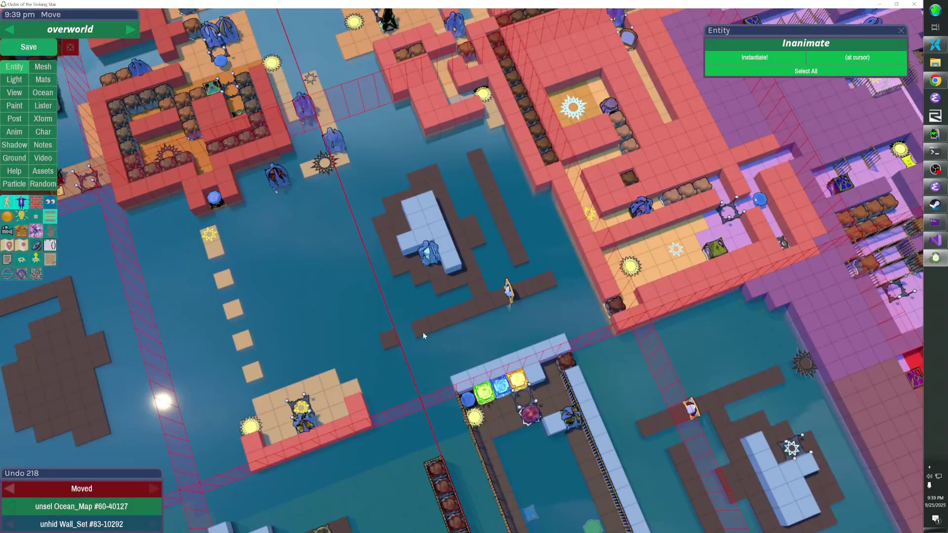
click(403, 354)
right_click(411, 344)
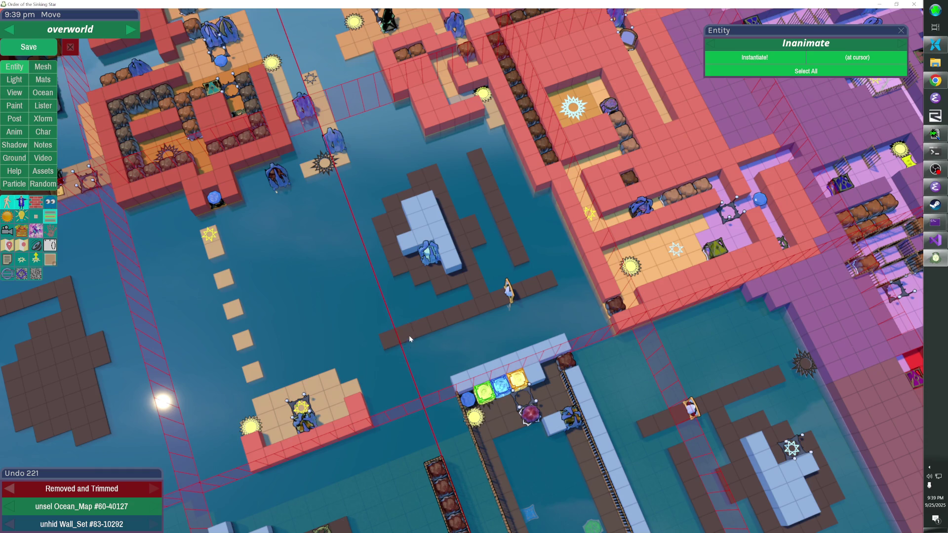
Move the level-entry star off the top walkway and drop it at its new spot
key(Escape)
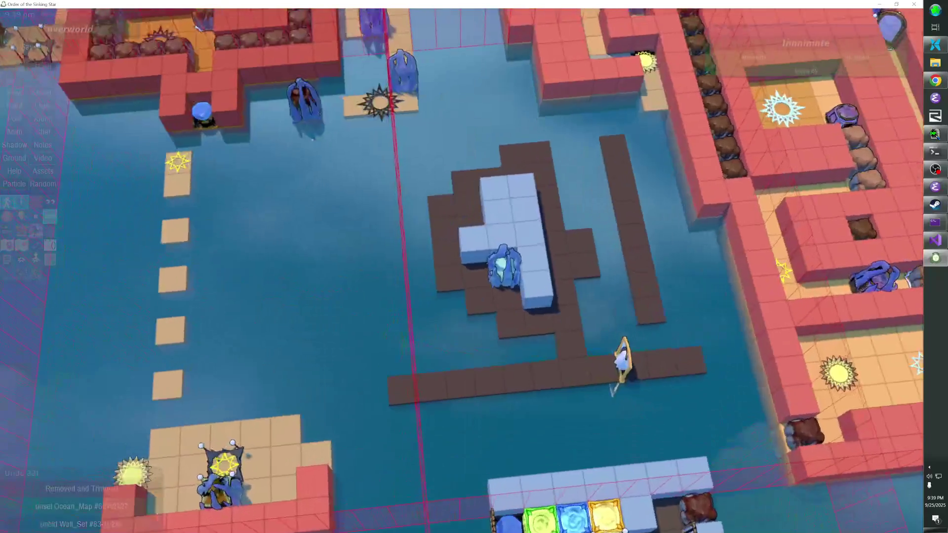
click(430, 415)
right_click(429, 414)
key(Escape)
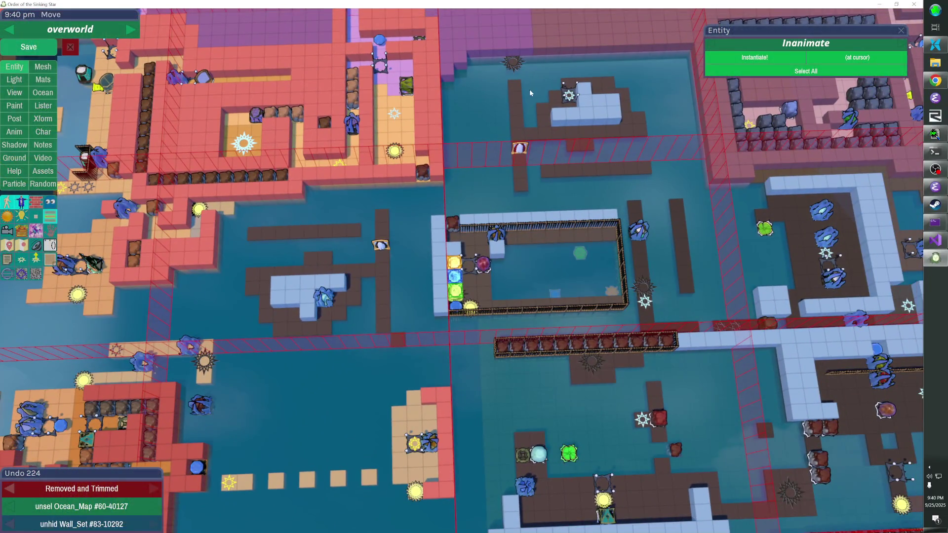
mouse_move(512, 62)
mouse_down()
mouse_move(514, 159)
mouse_move(344, 354)
mouse_up()
click(596, 247)
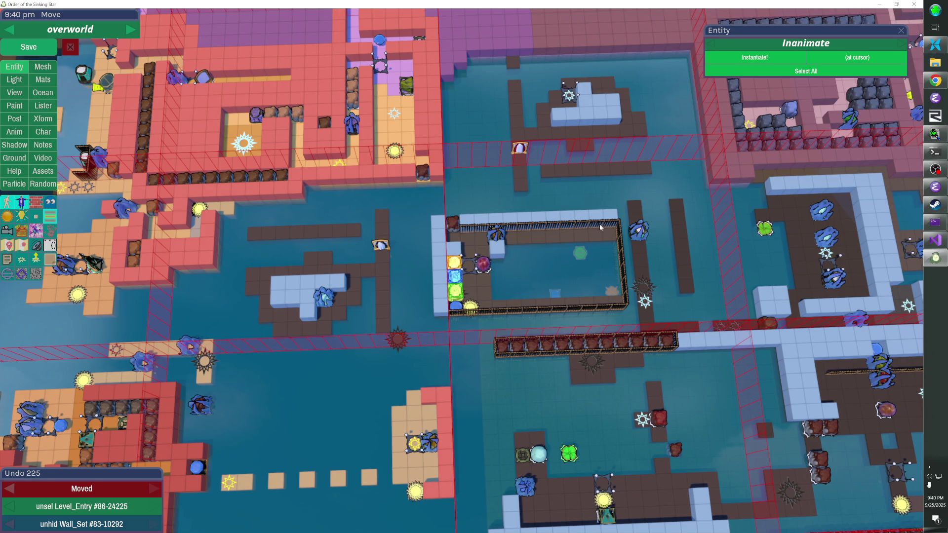
Move the level-entry star and its white panel partner down-left onto the T-shaped platform
click(573, 95)
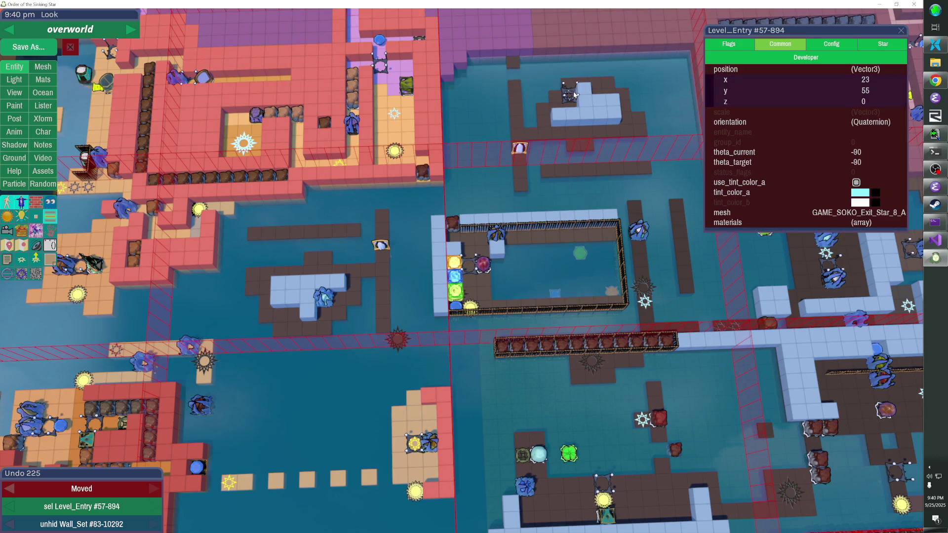
shift+click(571, 109)
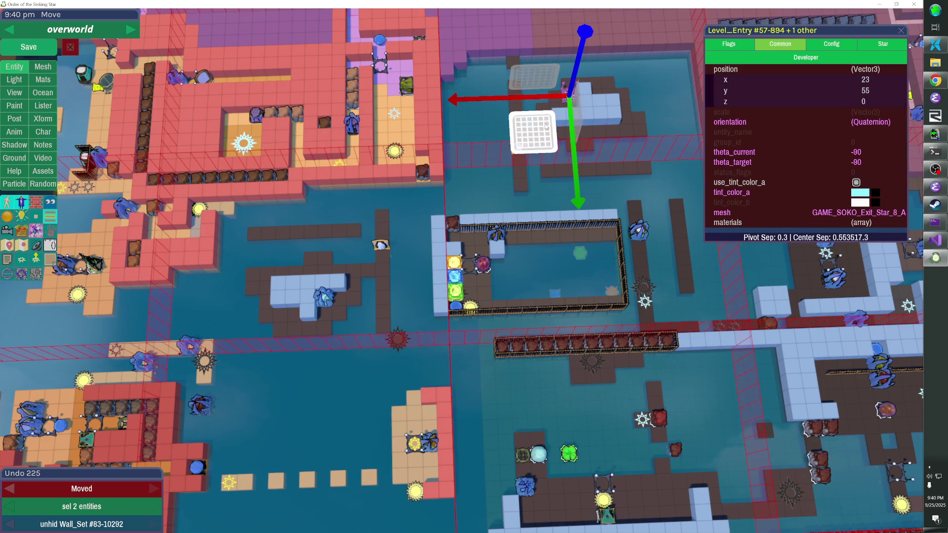
mouse_move(572, 110)
mouse_down()
mouse_move(292, 354)
mouse_move(318, 308)
mouse_up()
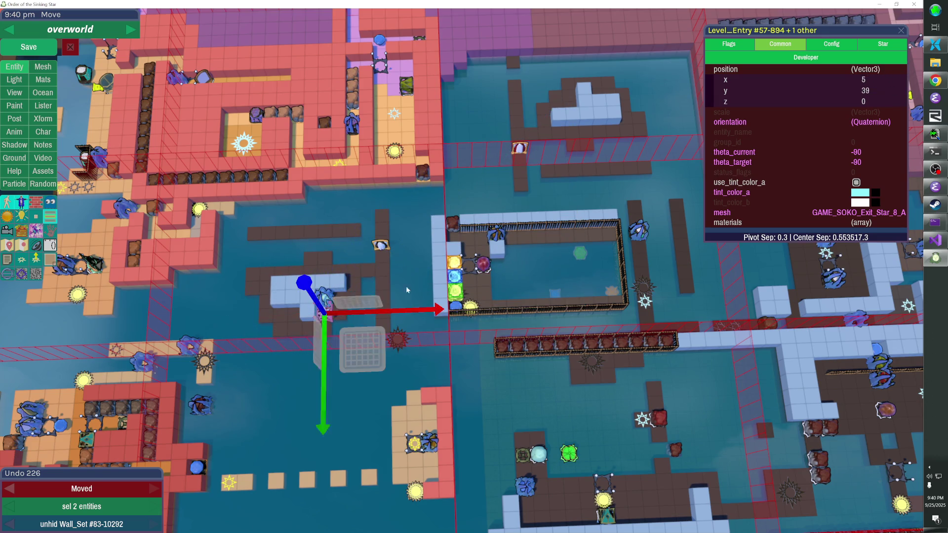
click(519, 151)
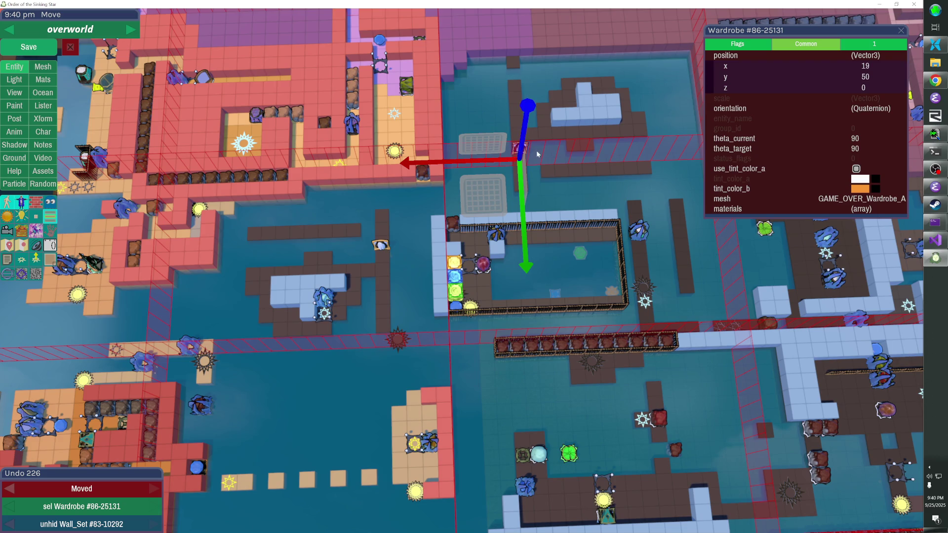
Reselect the star pair, copy and paste a duplicate, then clear the selection
click(355, 299)
click(324, 315)
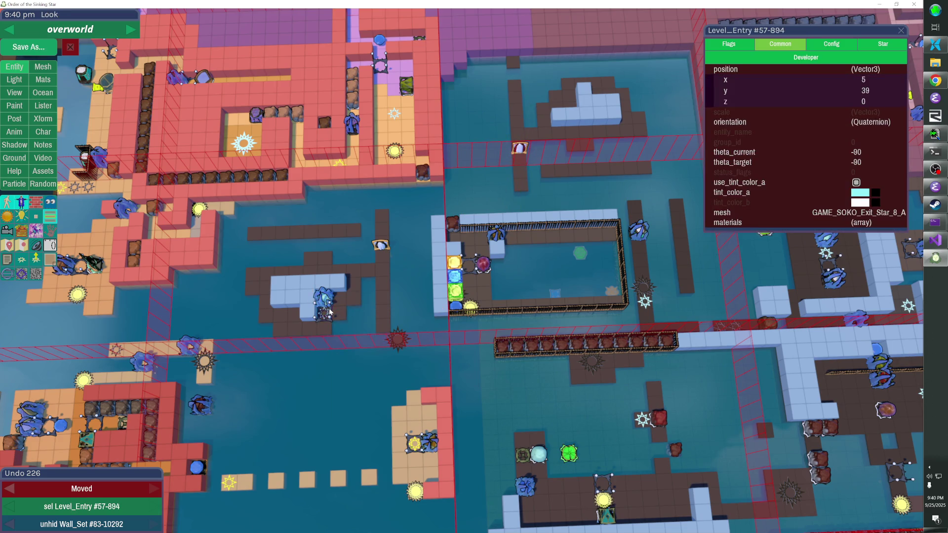
key(ctrl+c)
key(ctrl+v)
click(569, 105)
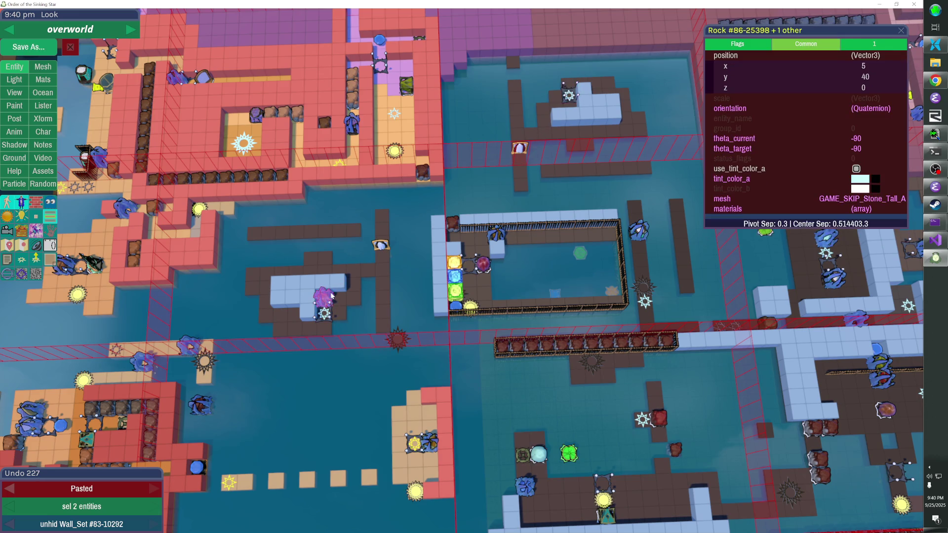
click(406, 251)
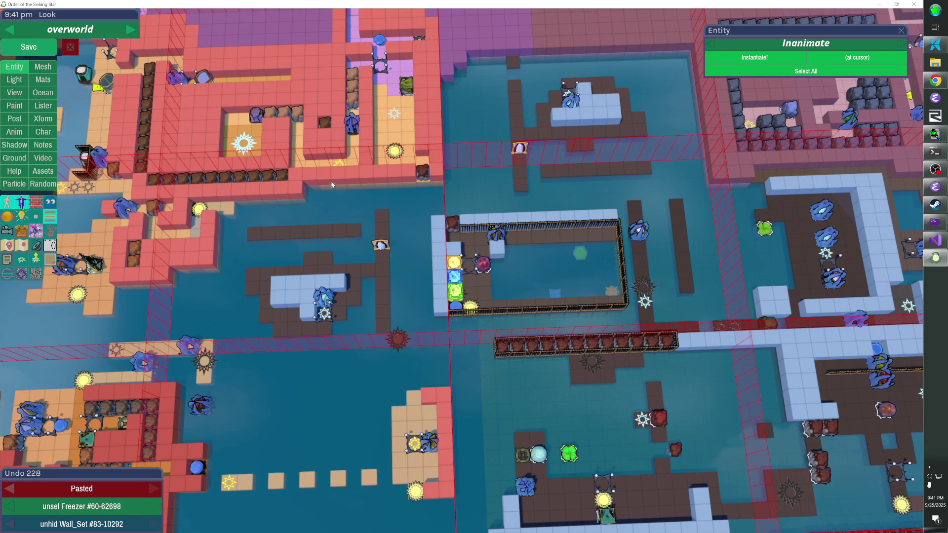
Hide the upper-left red wall set, then show it again
key(h)
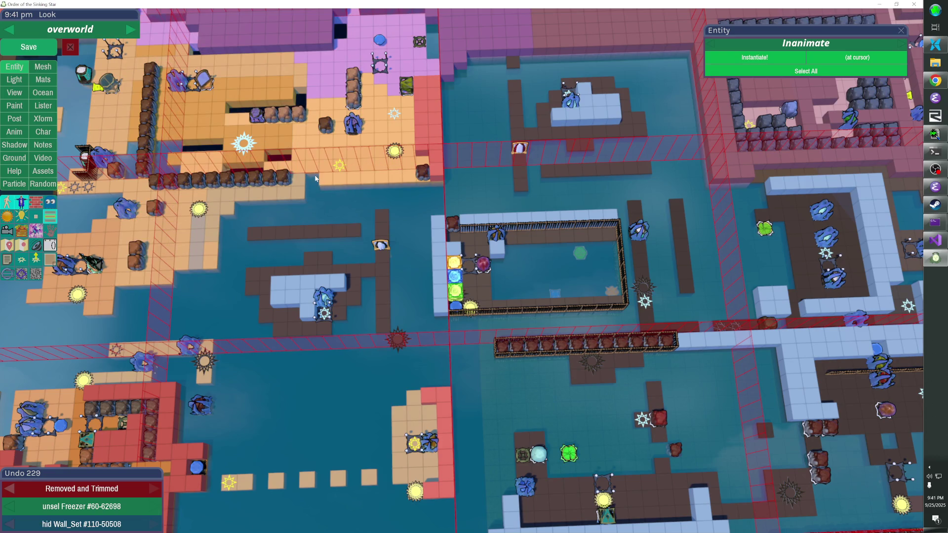
key(h)
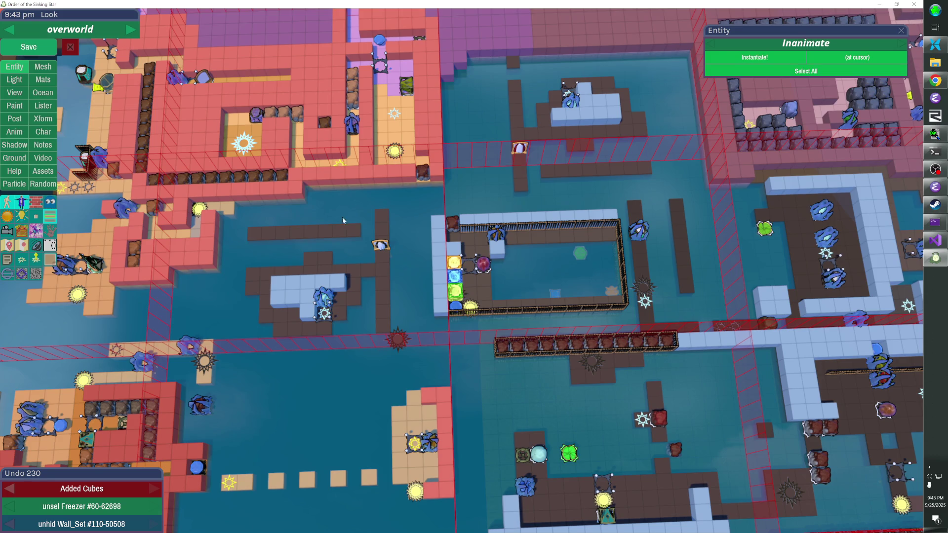
Temporarily hide the ocean layer to inspect the entities around the central walkways
click(382, 309)
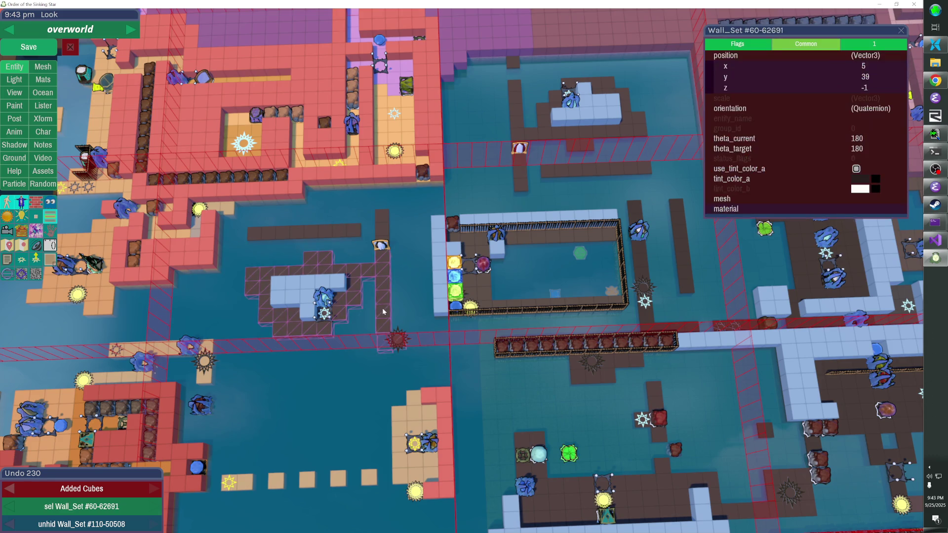
key(h)
mouse_move(237, 223)
mouse_down()
mouse_move(413, 311)
mouse_move(417, 344)
mouse_up()
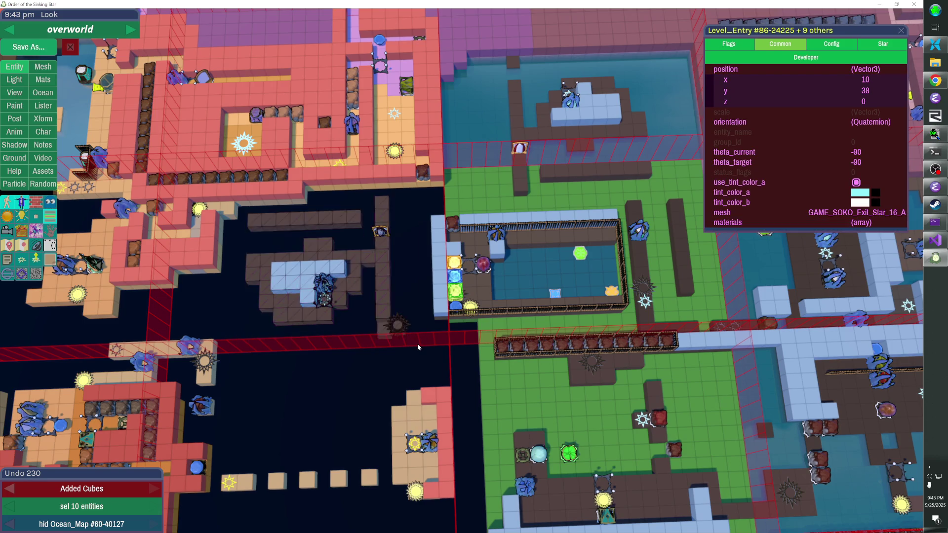
key(h)
key(Escape)
key(Escape)
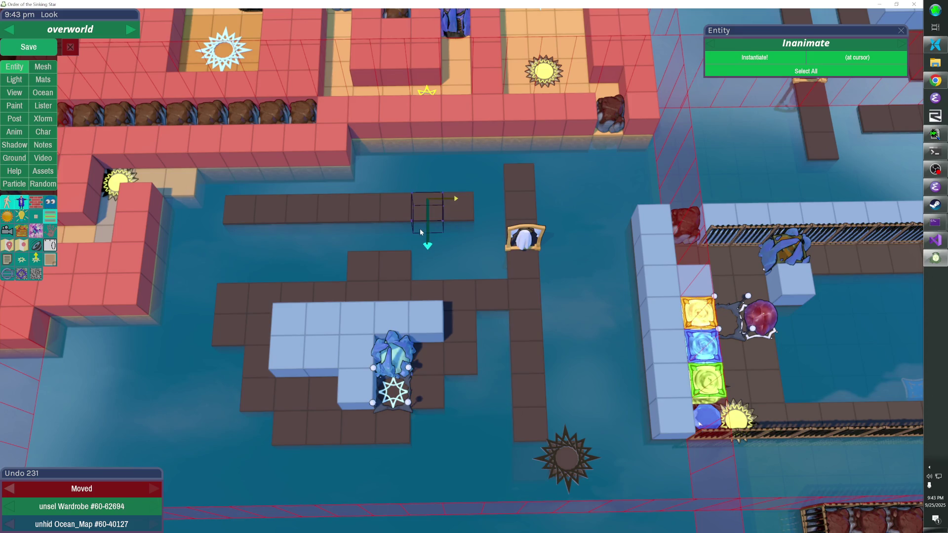
Rework the upper walkway strip's tiles and remove the vertical walkway column's top tile
click(428, 237)
click(457, 235)
right_click(457, 207)
right_click(428, 208)
mouse_move(338, 226)
mouse_down()
mouse_move(218, 263)
mouse_move(232, 242)
mouse_up()
right_click(239, 208)
right_click(271, 208)
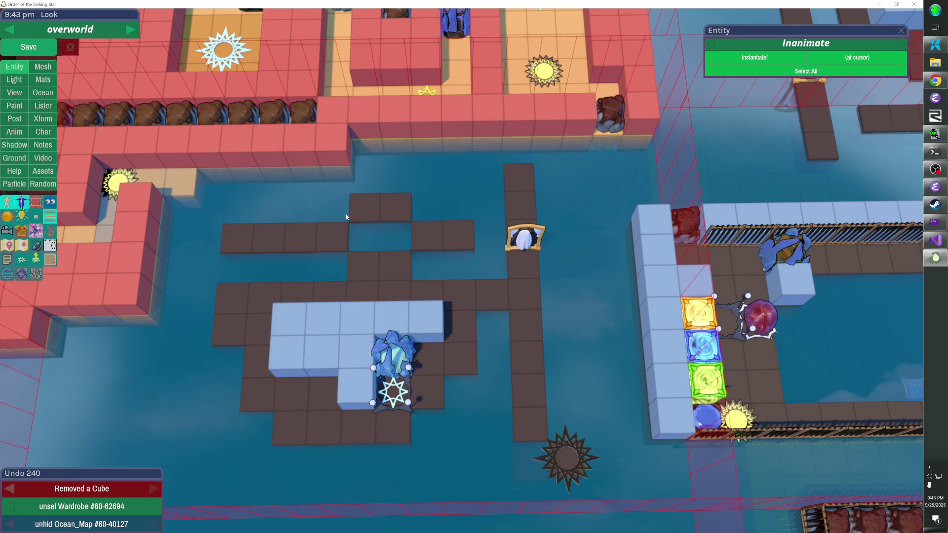
scroll(345, 212, down, 5)
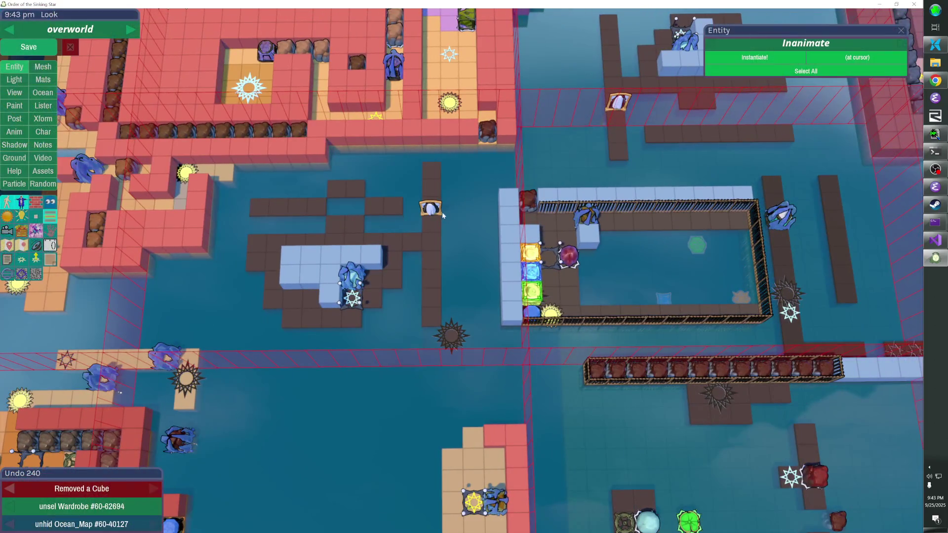
click(433, 169)
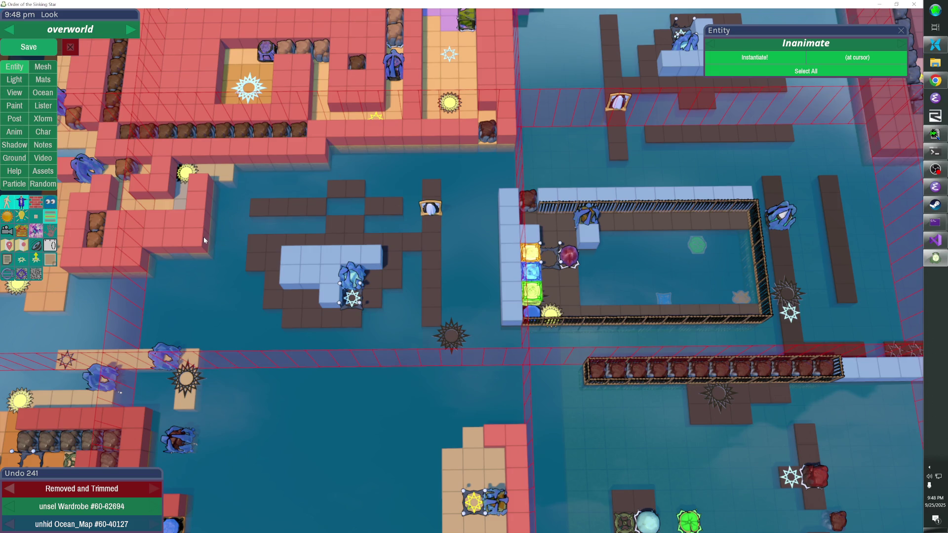
key(h)
drag(183, 198, 171, 255)
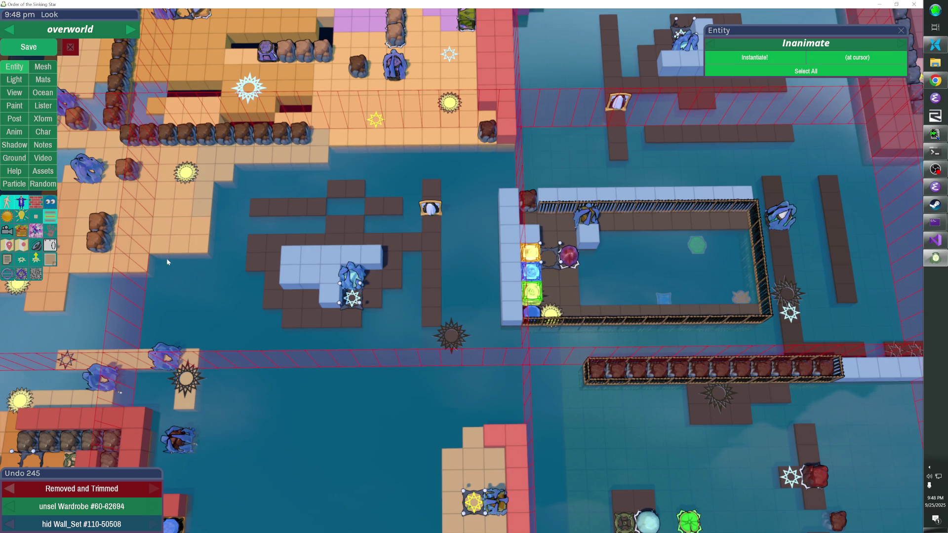
key(ctrl+z)
key(ctrl+z)
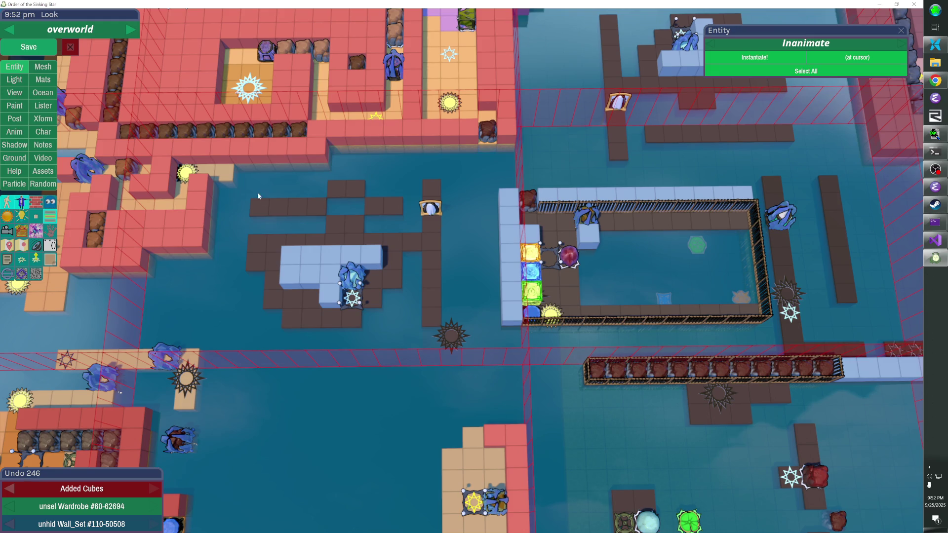
Place a dark walkway cube in the water
click(363, 204)
Straighten the walkway's top row by removing the stray cubes, then zoom out over the map
right_click(365, 202)
click(339, 188)
right_click(350, 192)
right_click(361, 197)
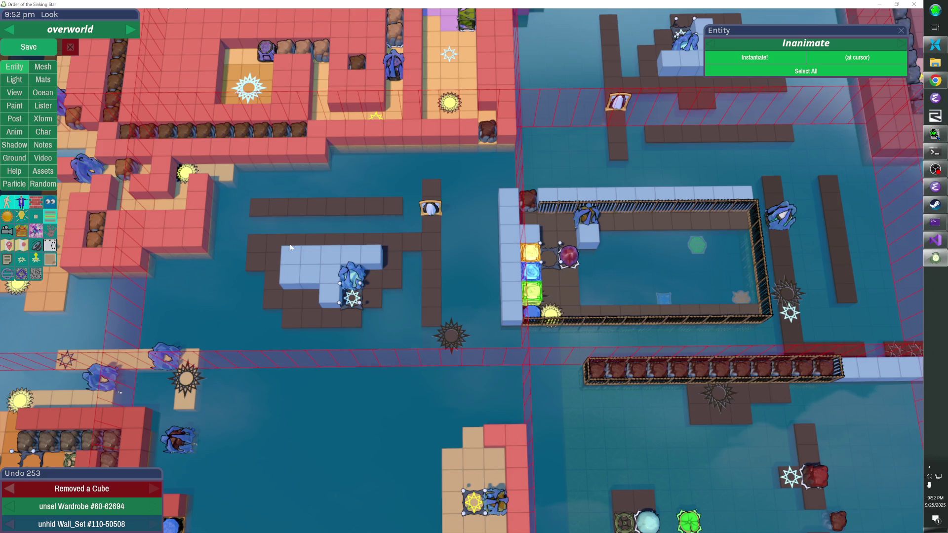
key(Escape)
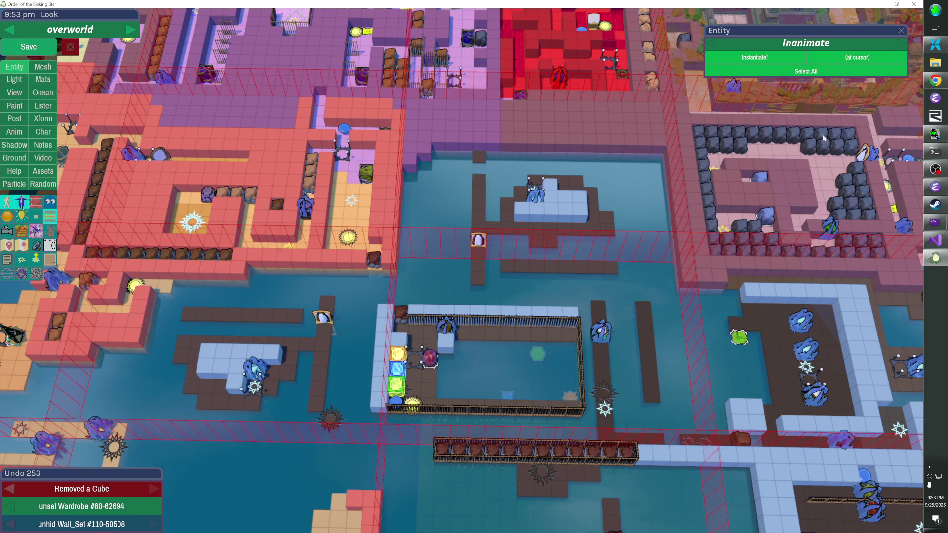
click(934, 170)
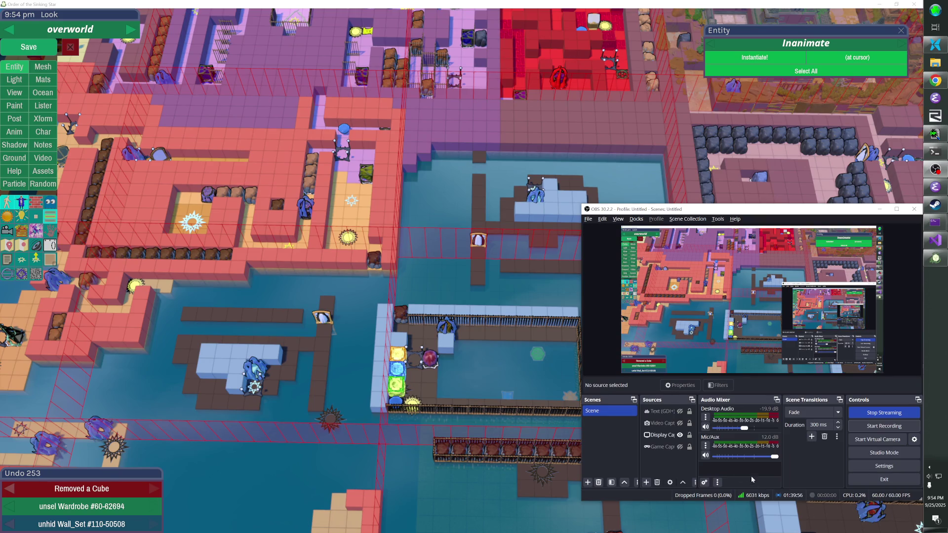
click(705, 446)
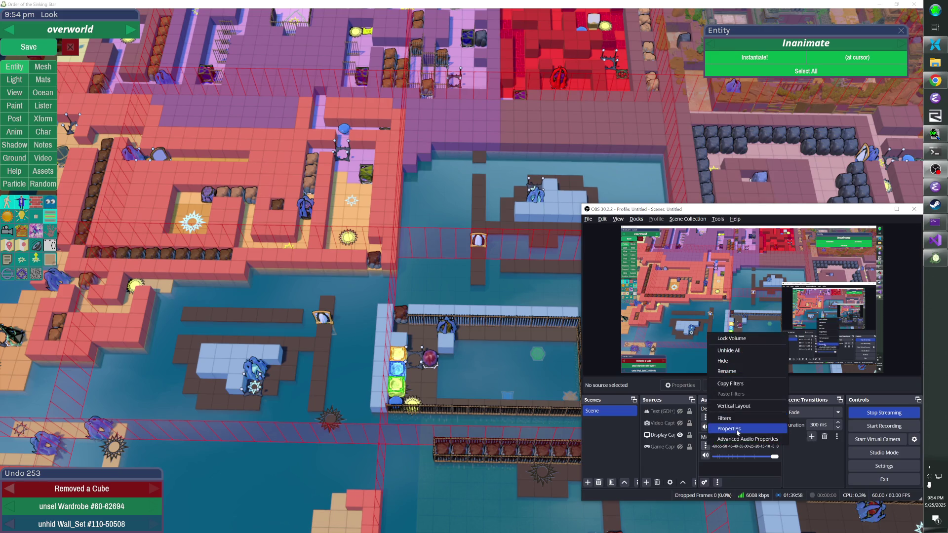
click(736, 428)
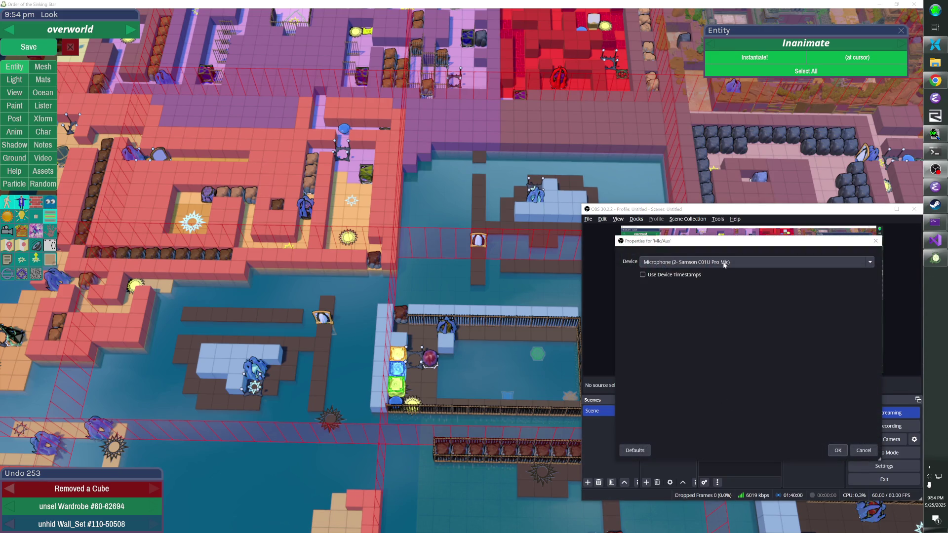
click(837, 449)
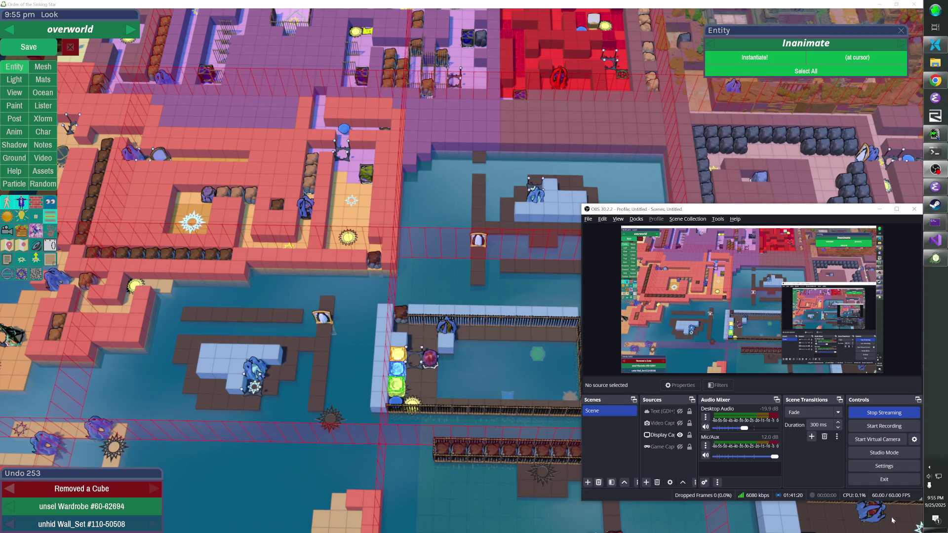
Check the Windows volume mixer and close it again
right_click(928, 477)
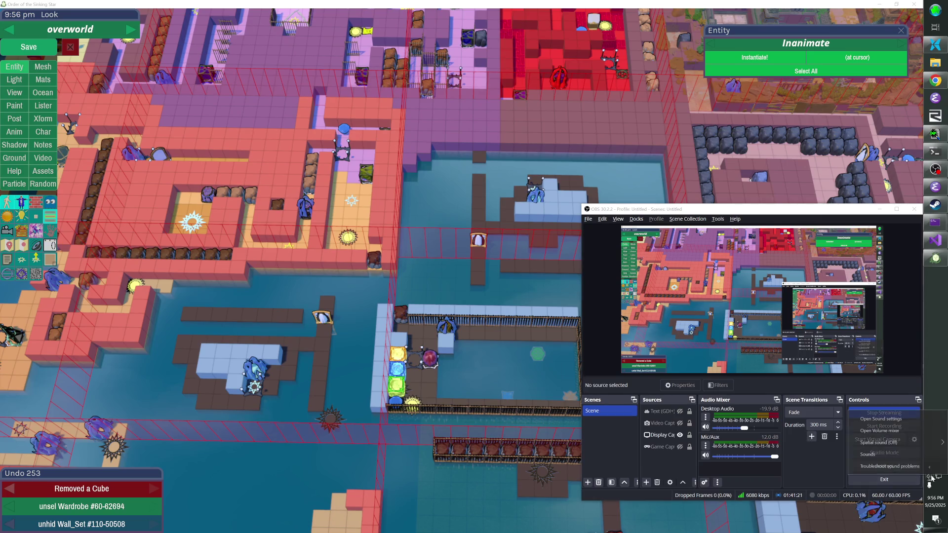
click(905, 430)
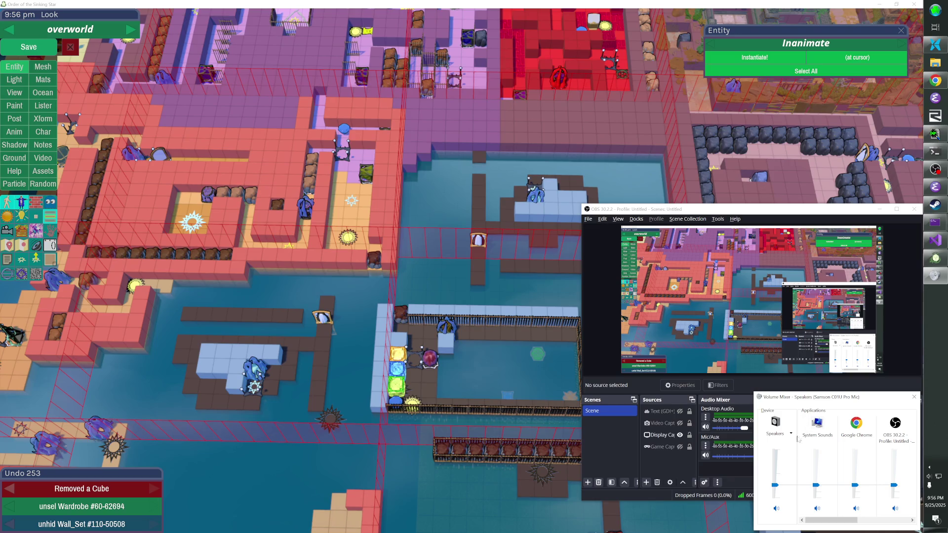
drag(882, 399, 751, 390)
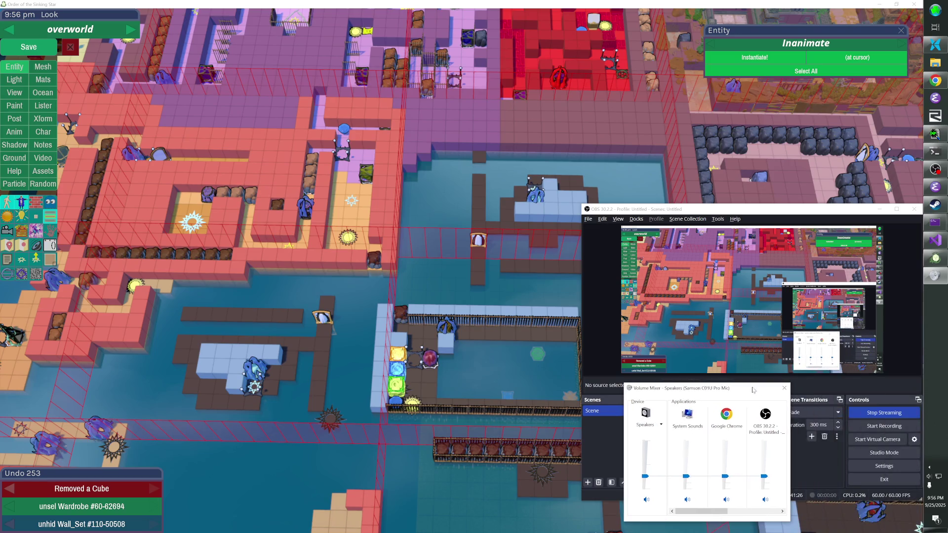
click(782, 389)
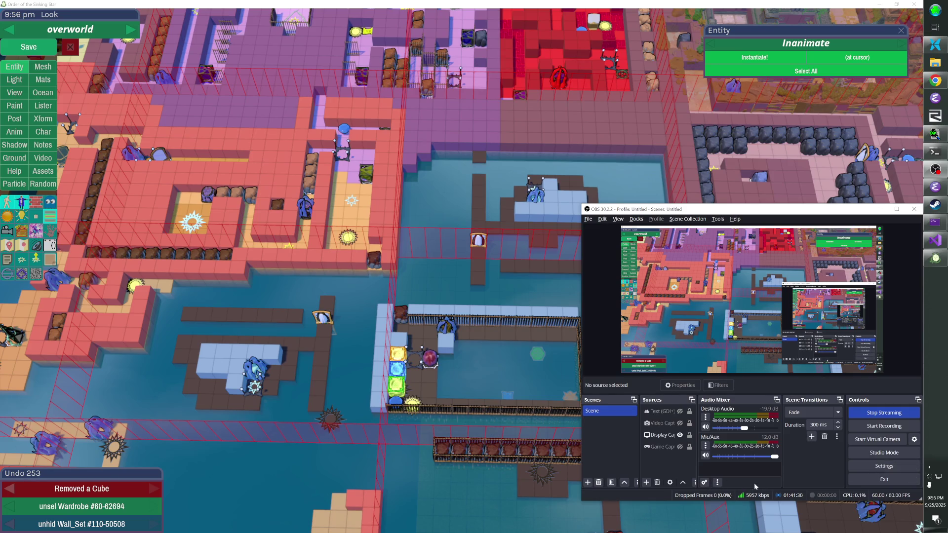
Set the Mic/Aux input device to the Samson C01U Pro Mic and lower it to about -5 dB
click(724, 427)
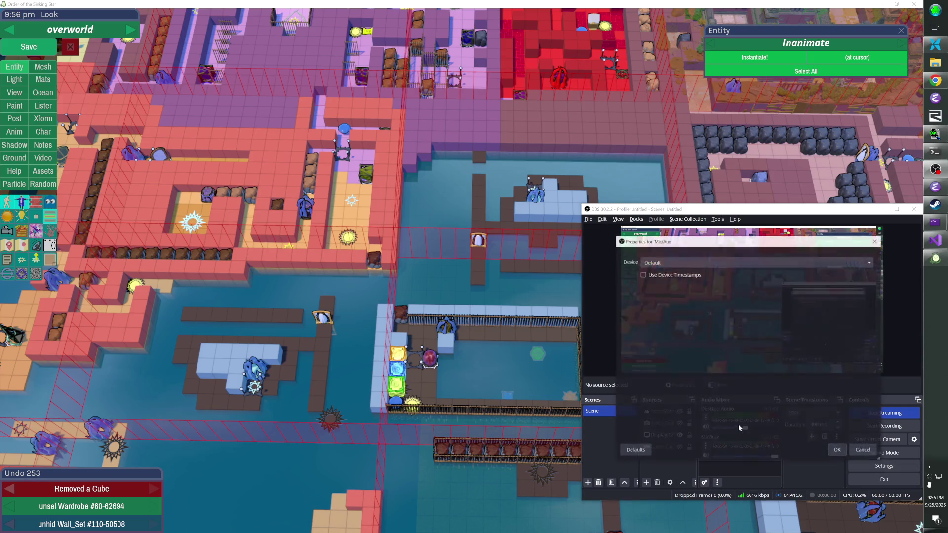
click(680, 262)
click(691, 279)
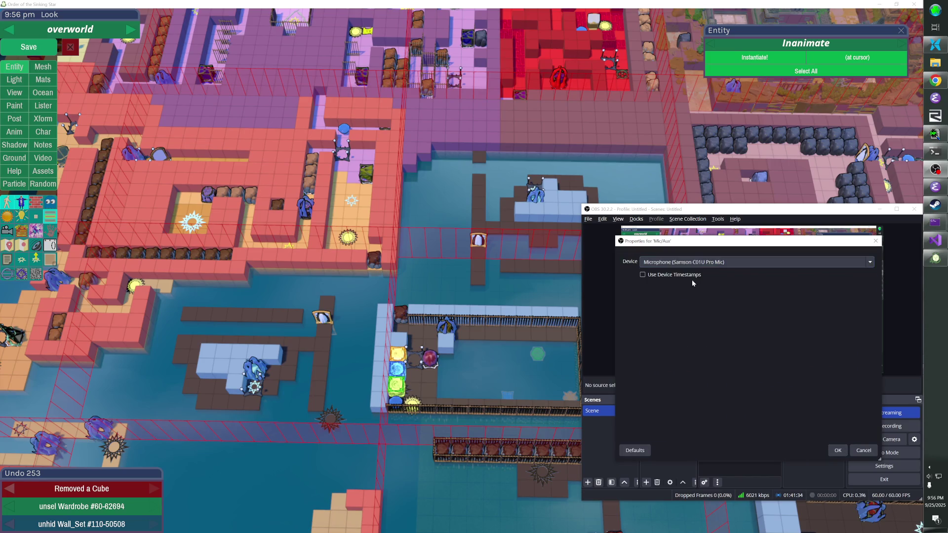
click(837, 450)
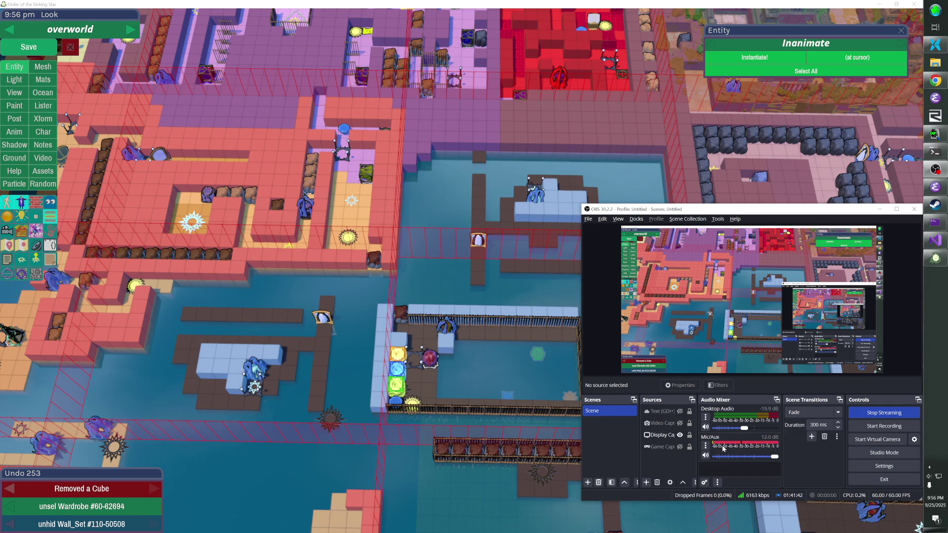
drag(774, 457, 767, 459)
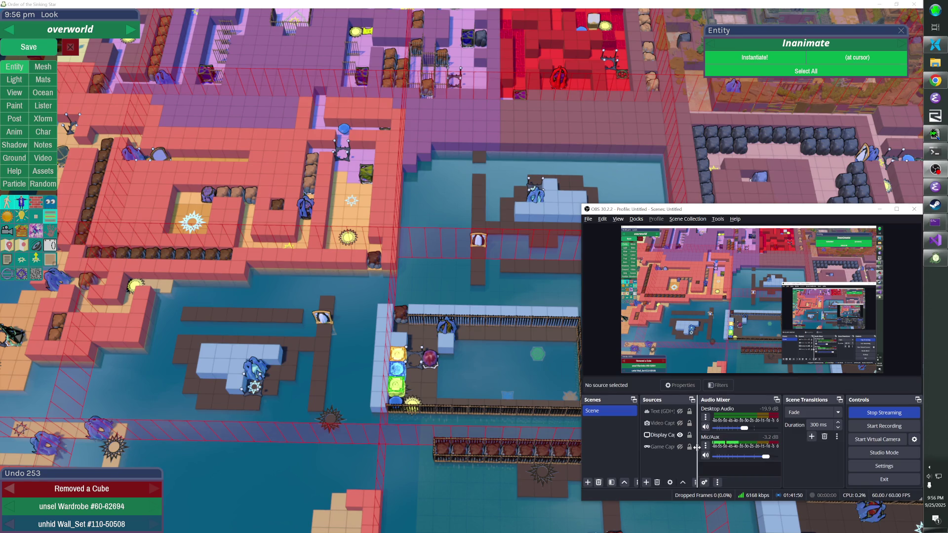
Raise the Mic/Aux fader to 0.0 dB, minimize OBS, and select the map's ocean area
click(709, 3)
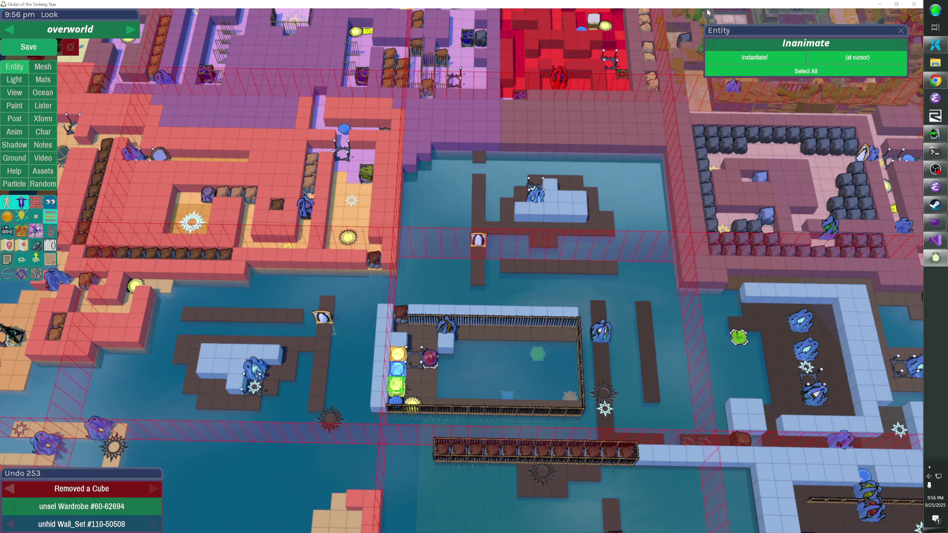
key(alt+Tab)
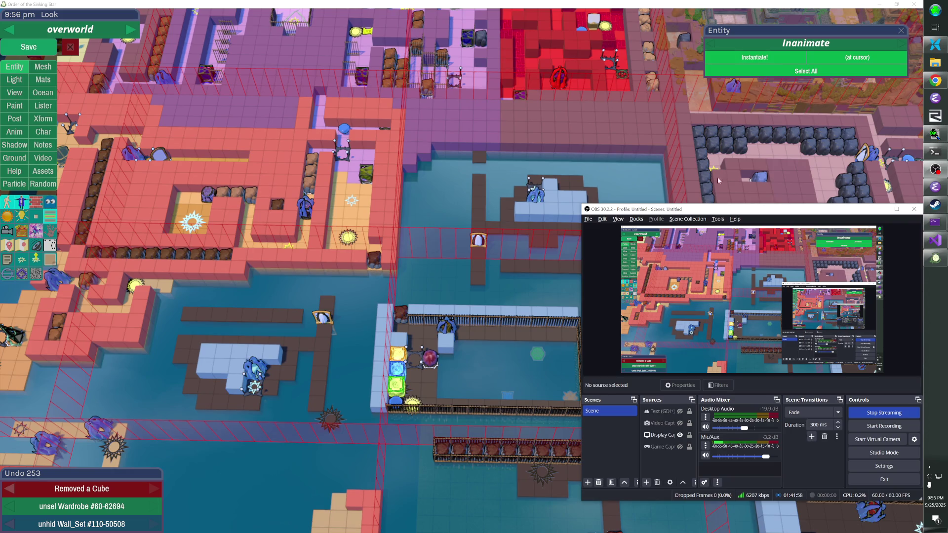
click(767, 457)
drag(768, 459, 769, 459)
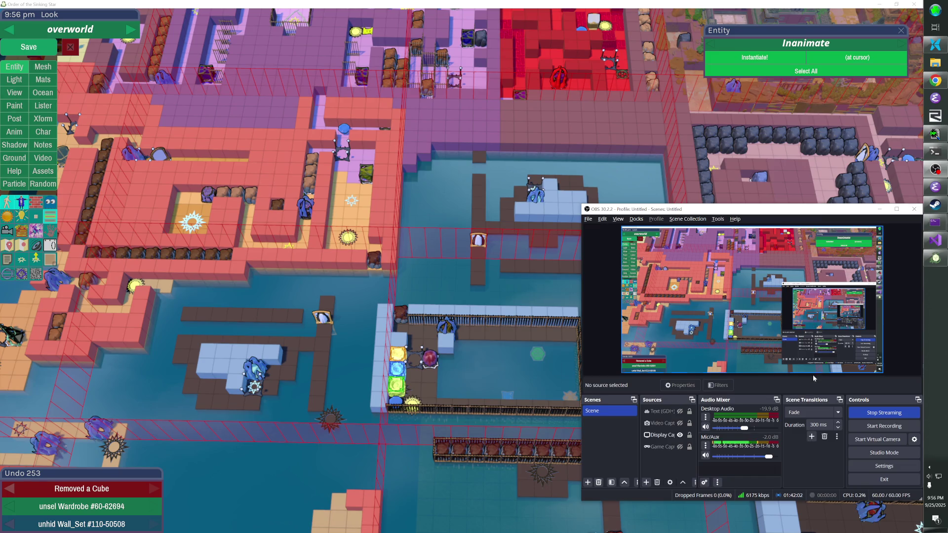
drag(770, 459, 772, 460)
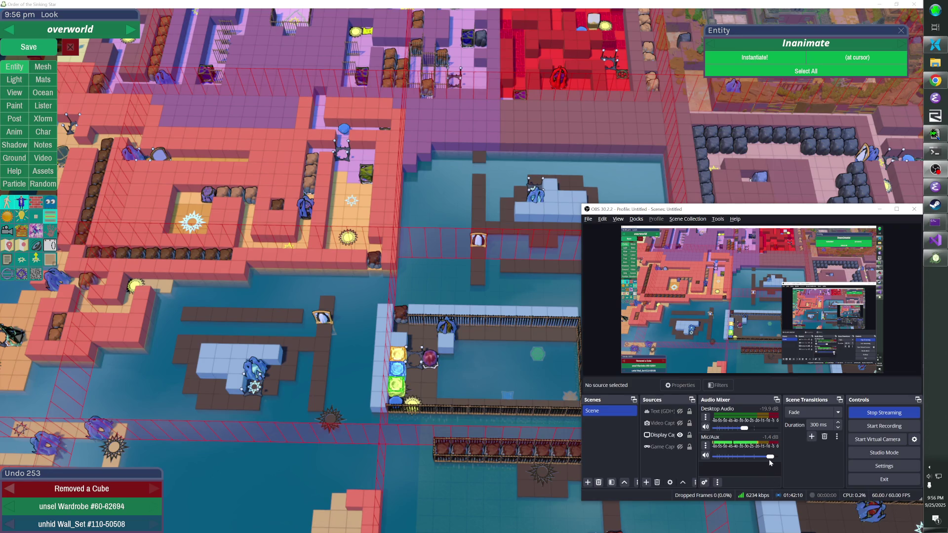
drag(771, 459, 774, 459)
click(874, 208)
click(496, 240)
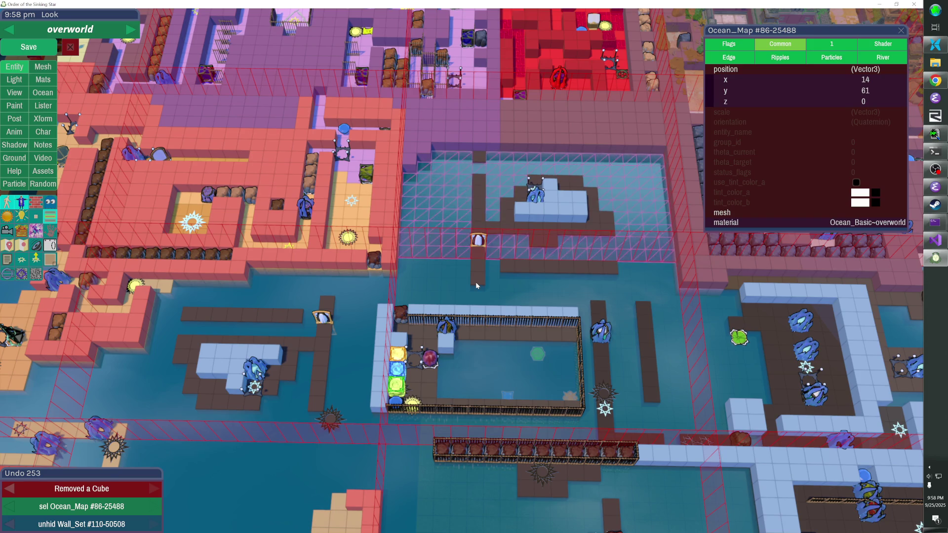
key(w)
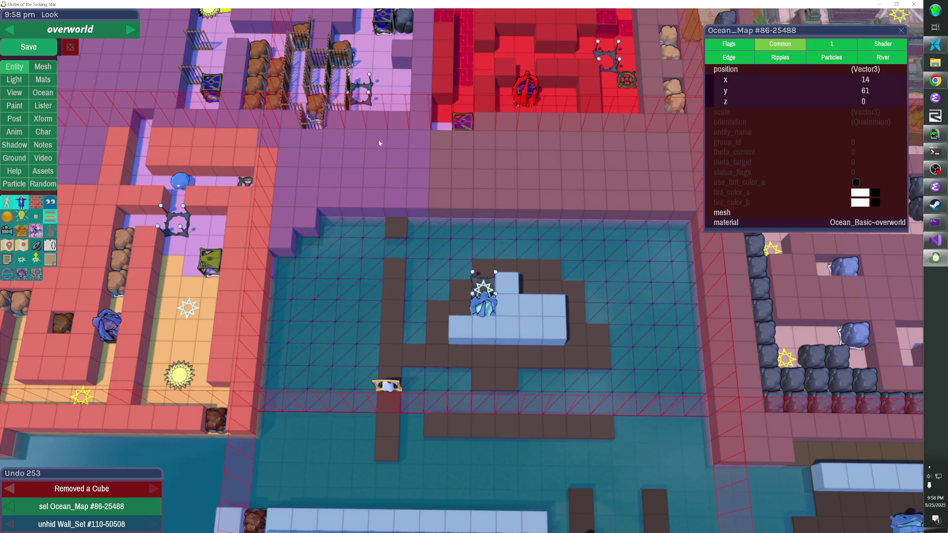
key(Escape)
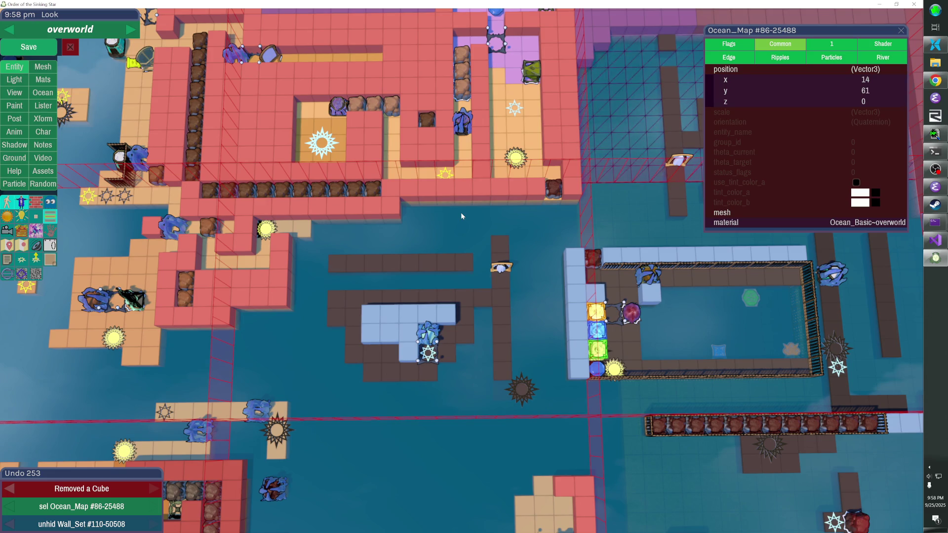
key(Escape)
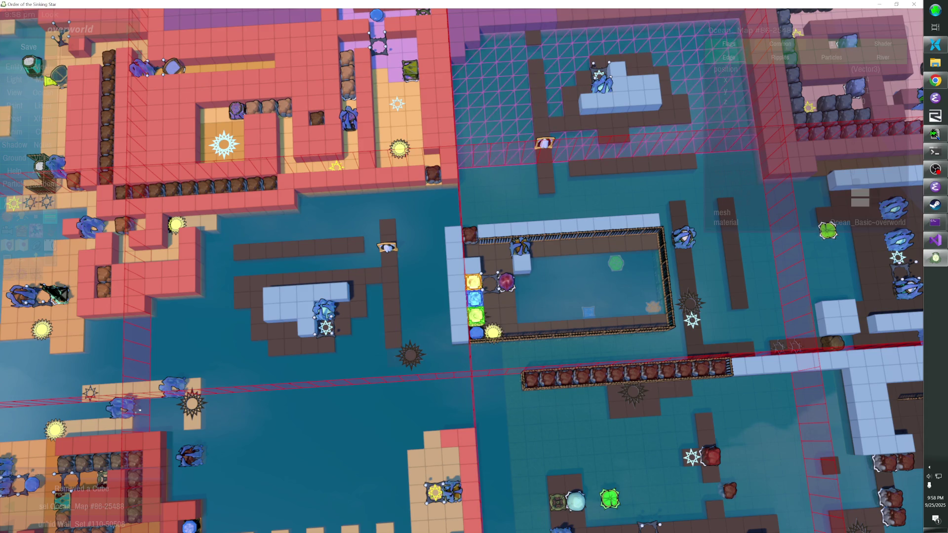
scroll(473, 266, up, 1)
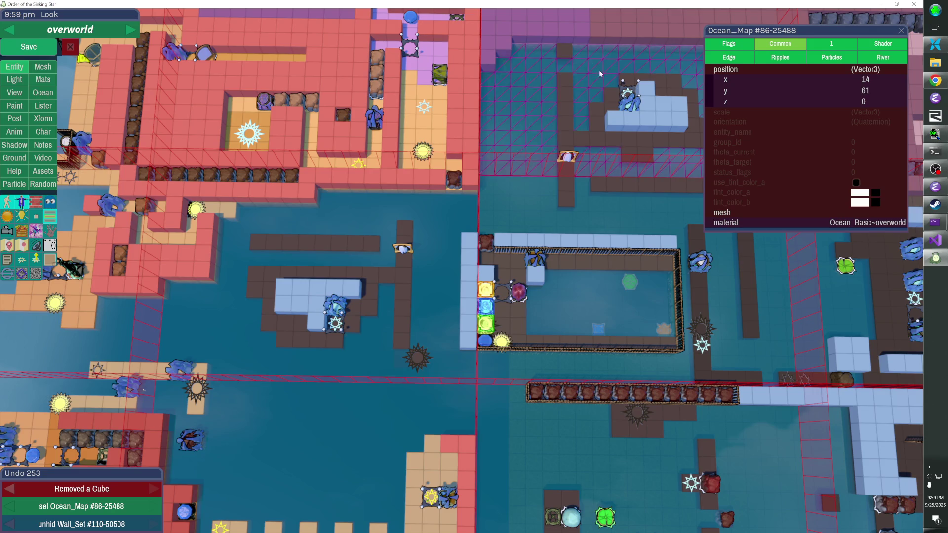
click(403, 251)
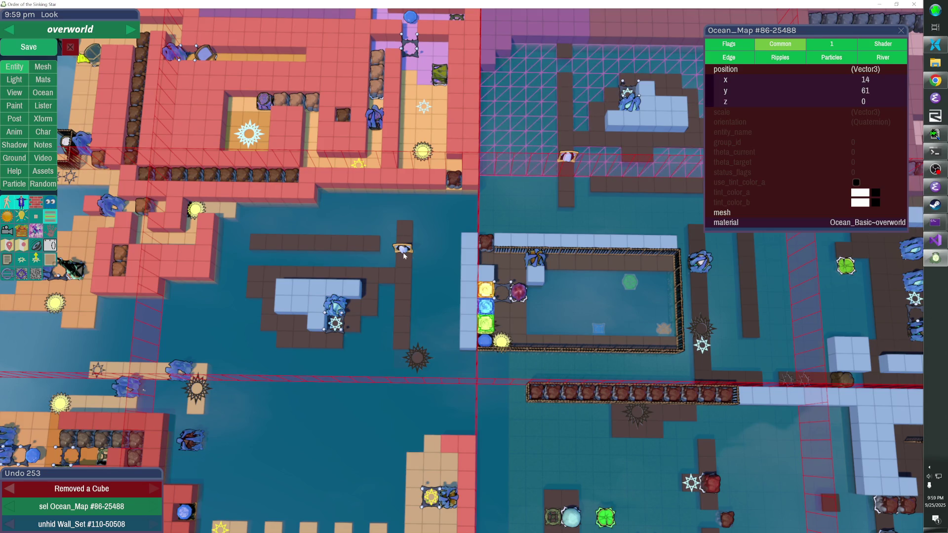
Nudge the wardrobe down and back, then open and exit orange_predicament and double_sideways
key(Down)
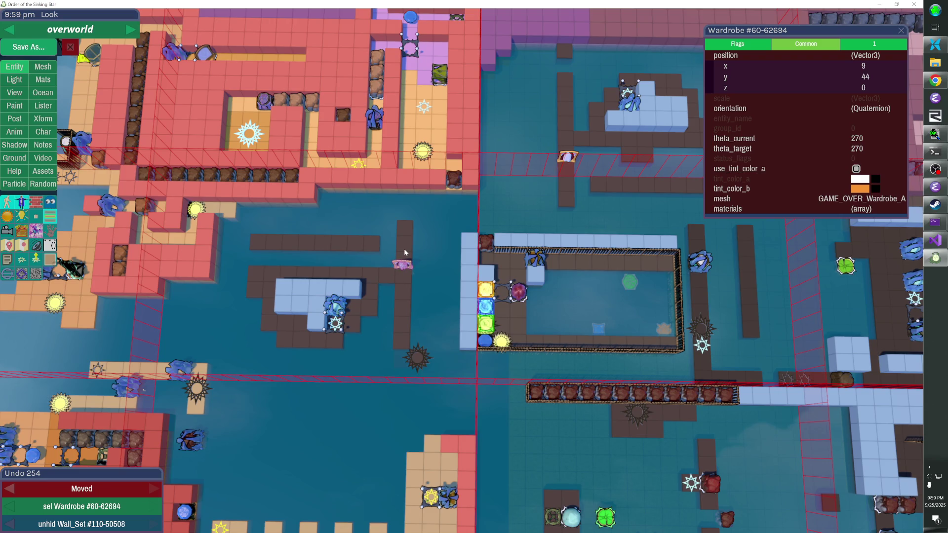
key(Up)
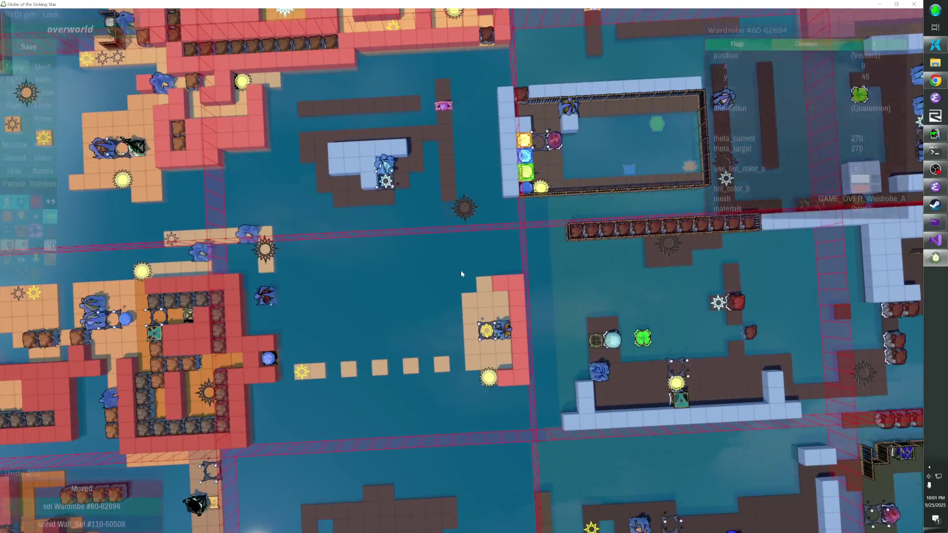
click(486, 332)
double_click(485, 331)
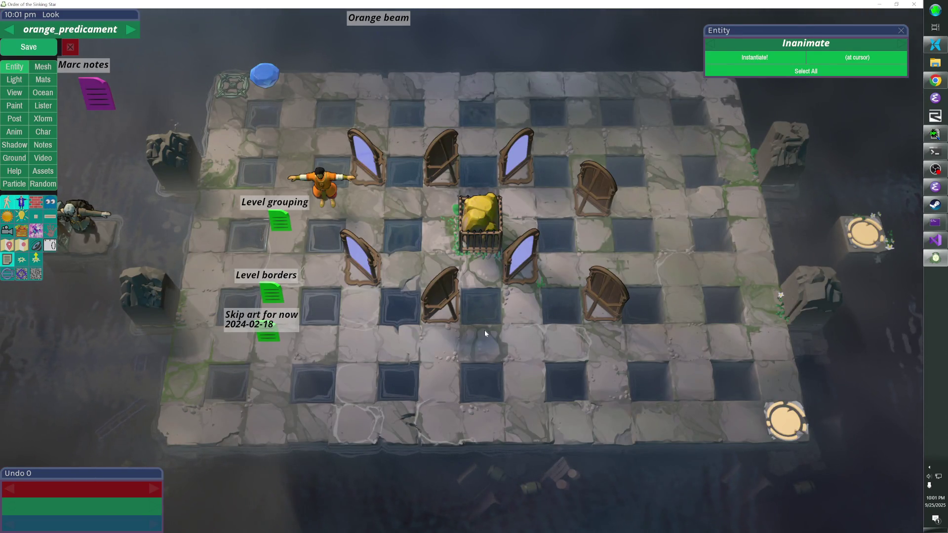
key(Escape)
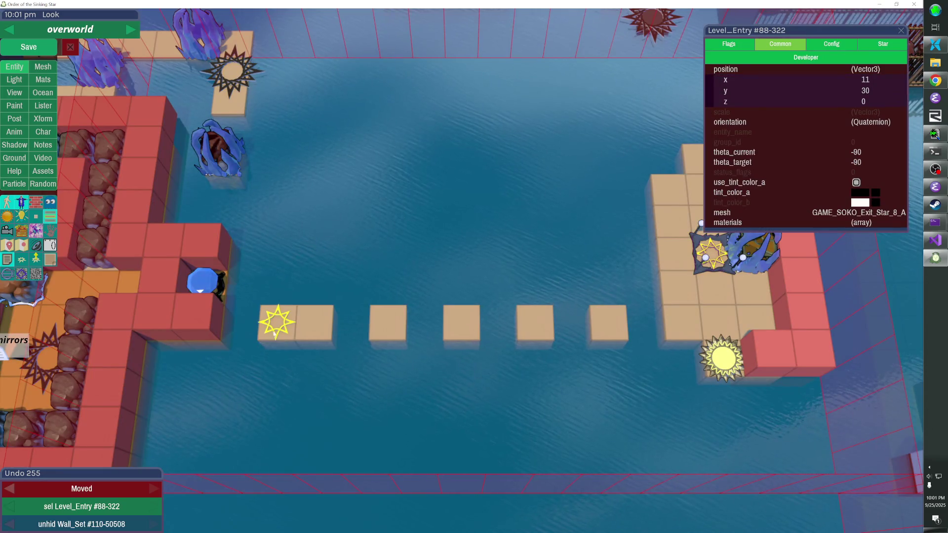
double_click(330, 312)
key(Escape)
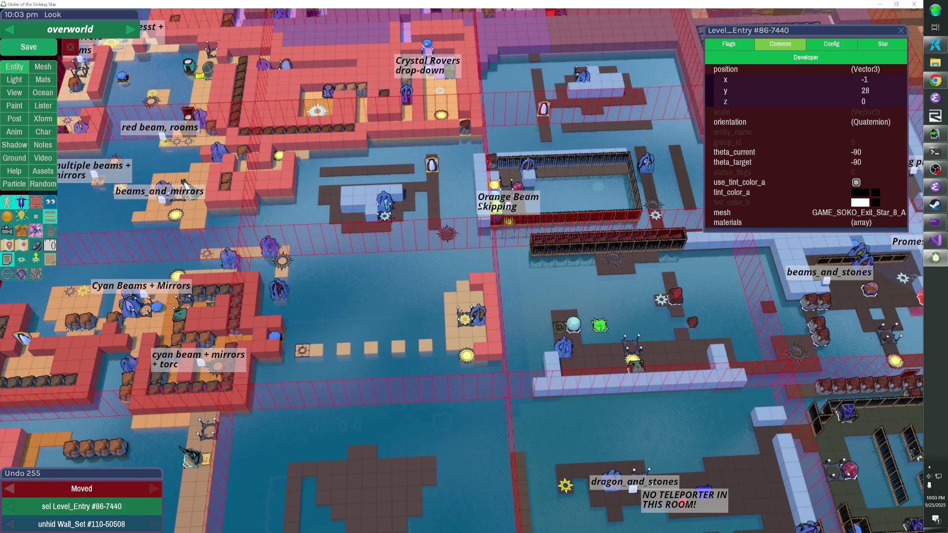
Select the spiky star, blue figure, purple activator and the room's other entities together
shift+click(447, 234)
shift+click(432, 164)
shift+click(386, 208)
shift+click(388, 200)
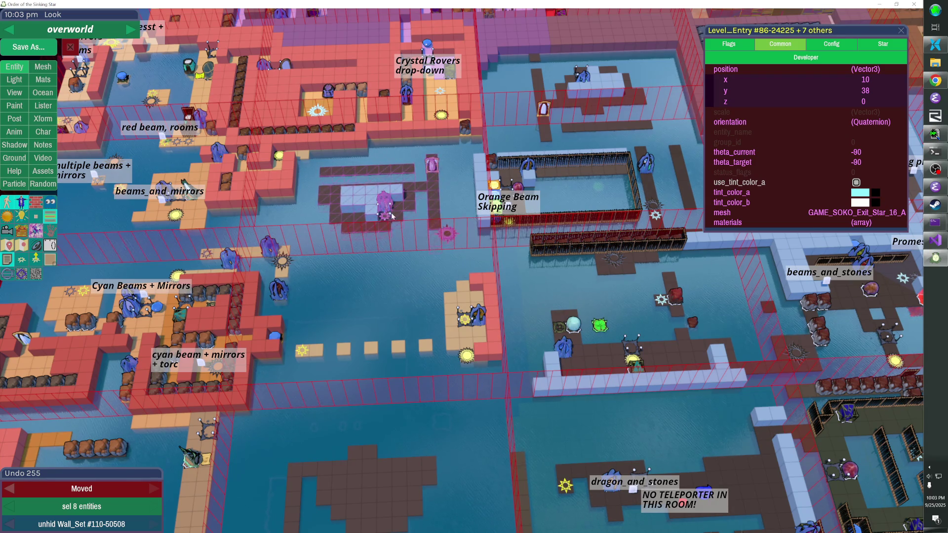
shift+click(390, 216)
key(h)
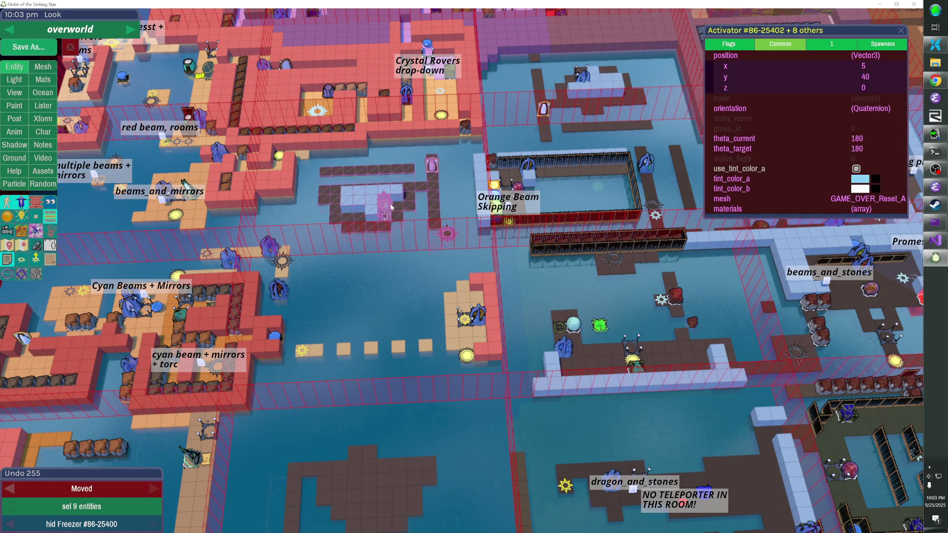
key(h)
shift+click(392, 208)
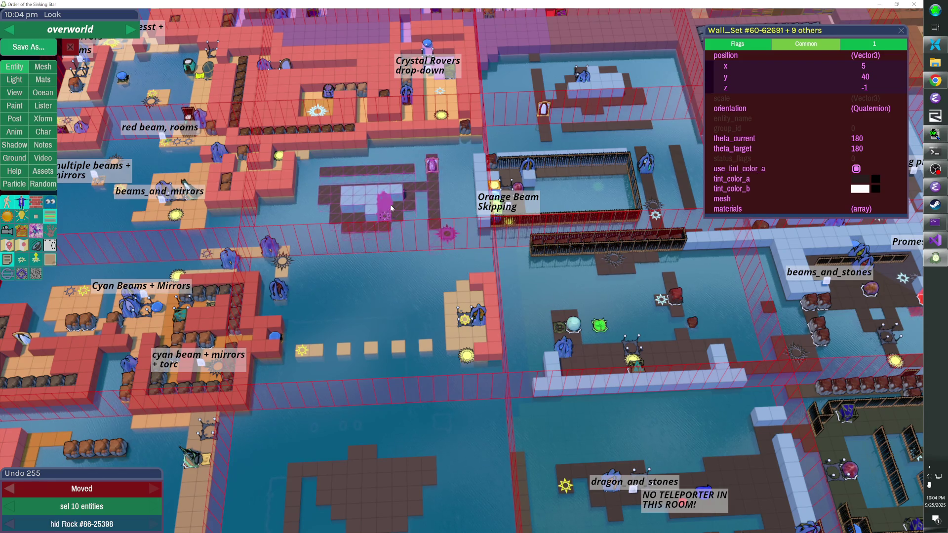
Set the selection's group_id to zap_room_yay
click(769, 125)
text(zaph)
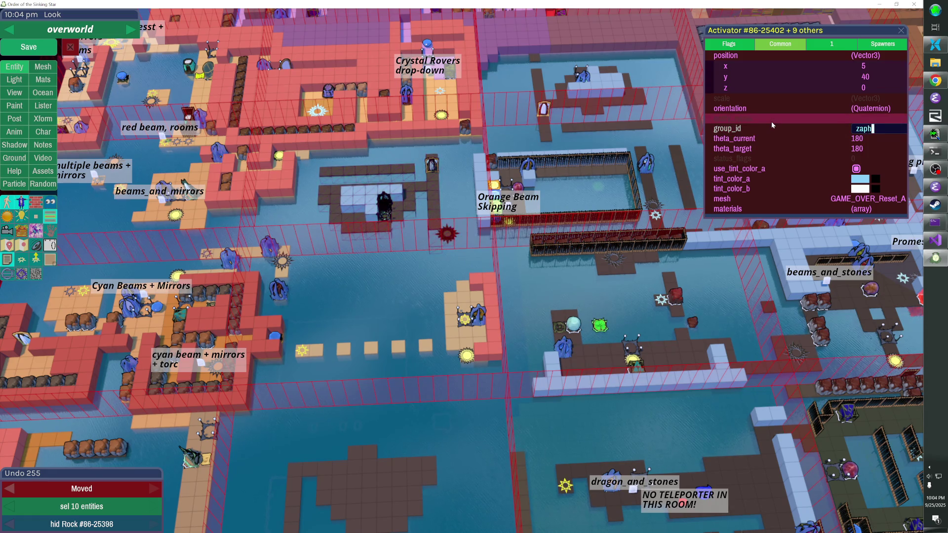
key(BackSpace)
text(_room_yay)
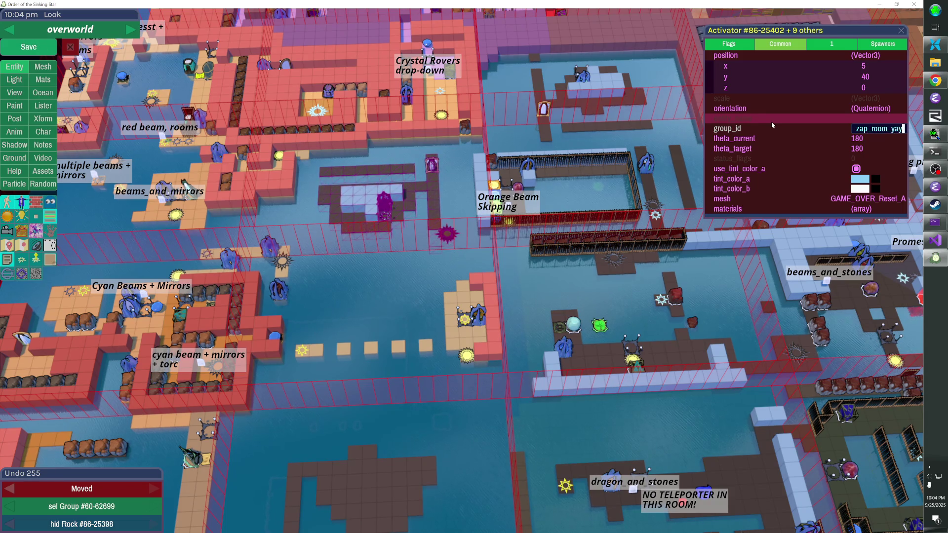
key(Return)
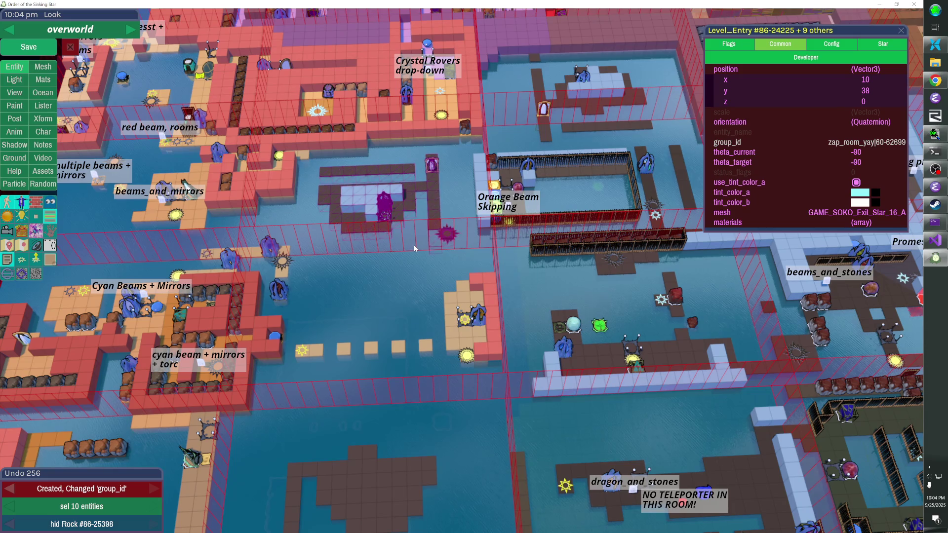
Start a new selection with the lower room's level-entry star, nearby entities and the sun entity
key(Escape)
click(463, 321)
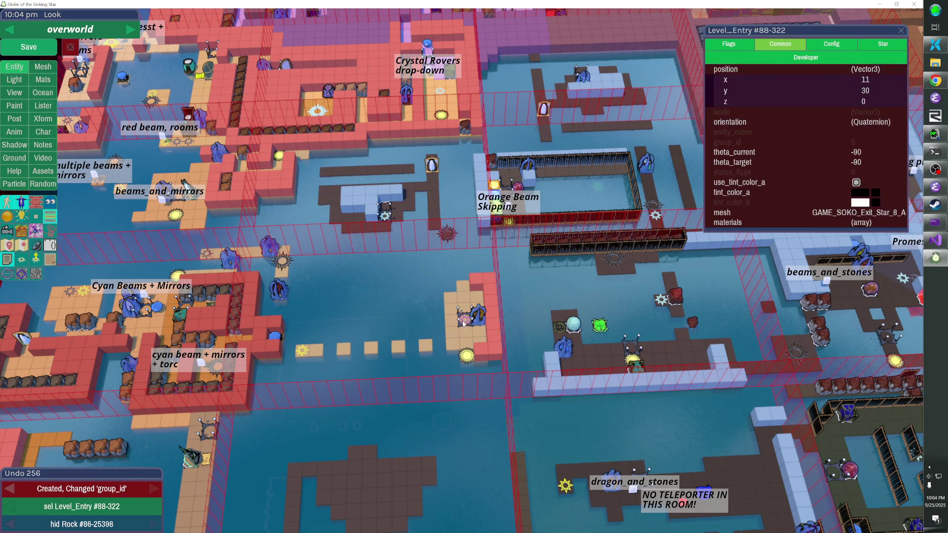
key(shift)
shift+click(479, 321)
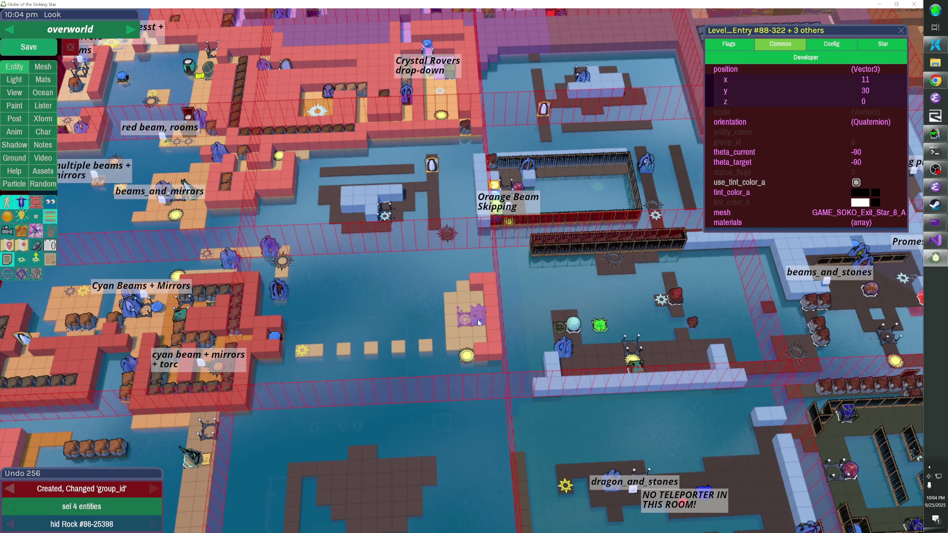
key(shift)
shift+click(478, 323)
shift+click(468, 354)
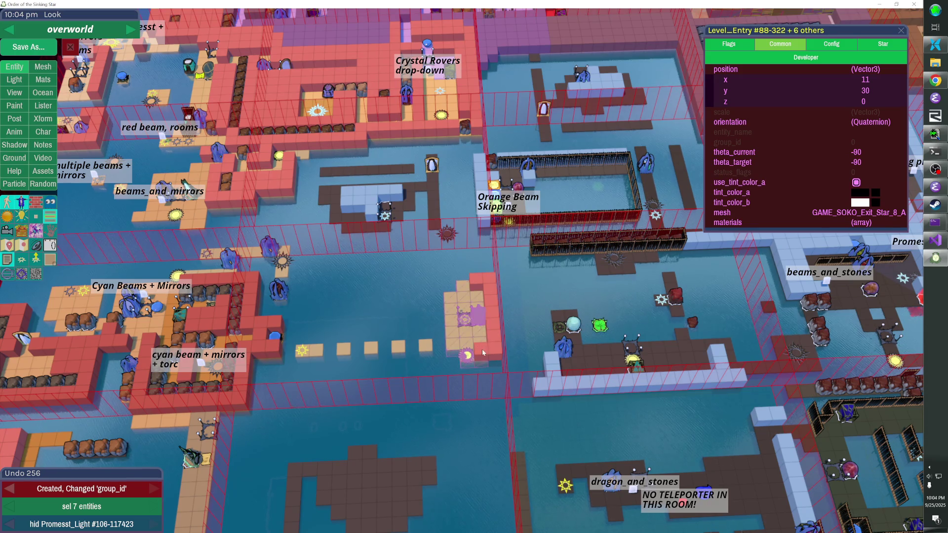
Add the sun tile, blue entity and spiky star, removing the wall tiles from the selection
shift+click(302, 351)
shift+click(280, 292)
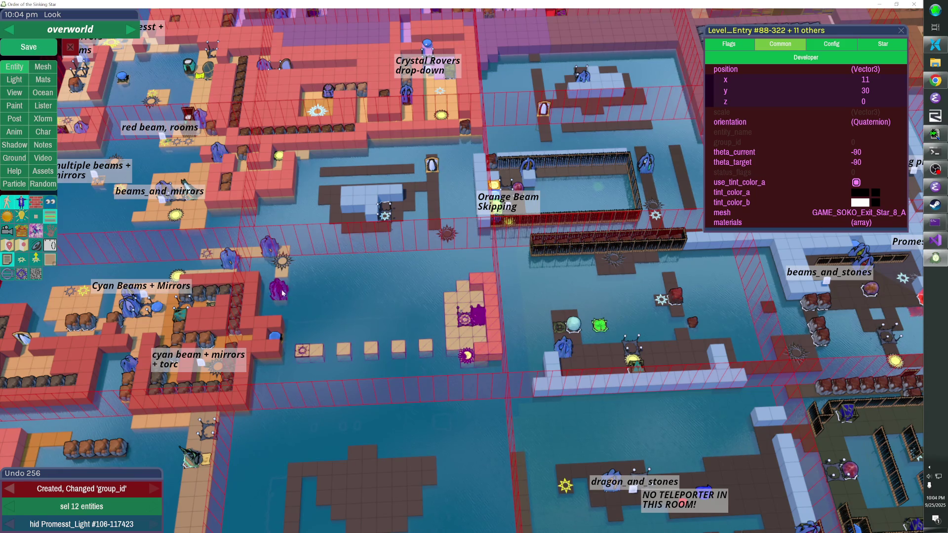
shift+click(282, 263)
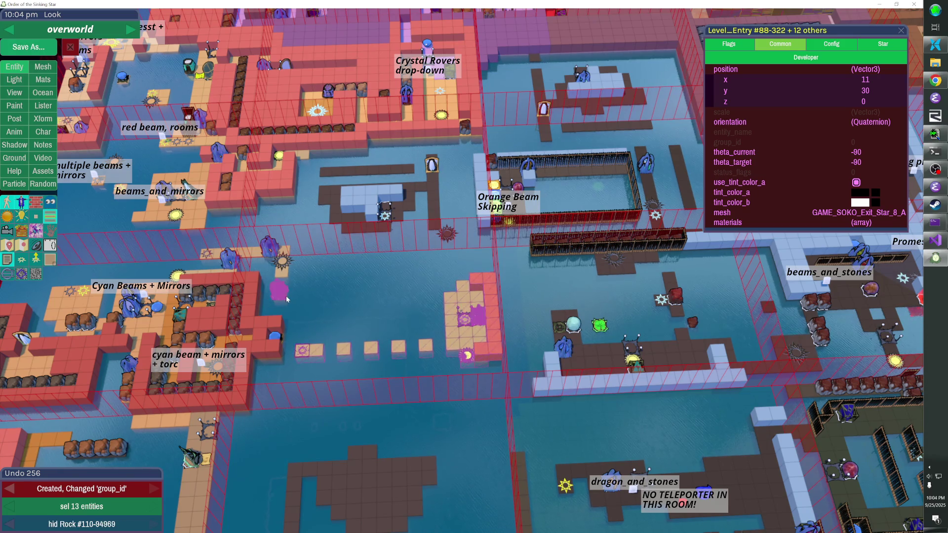
shift+click(282, 273)
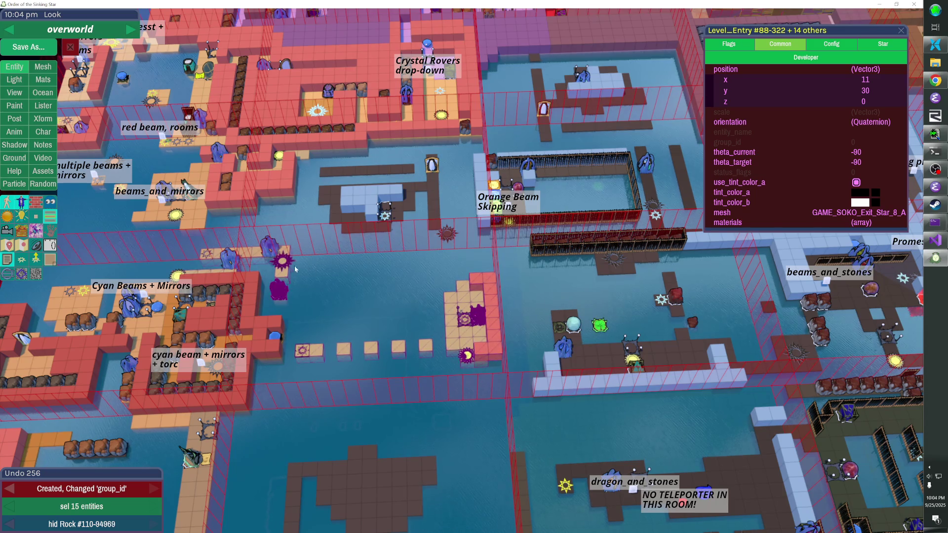
shift+click(288, 268)
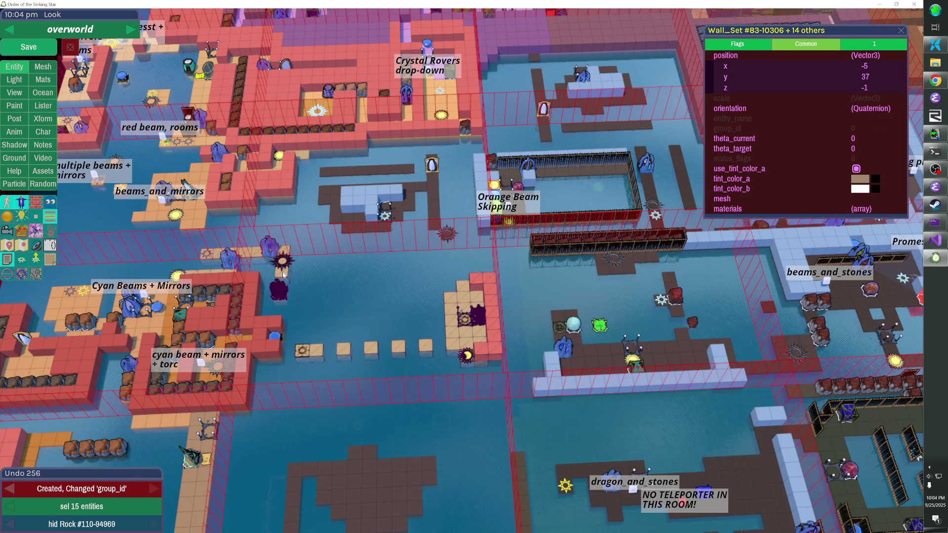
shift+click(298, 265)
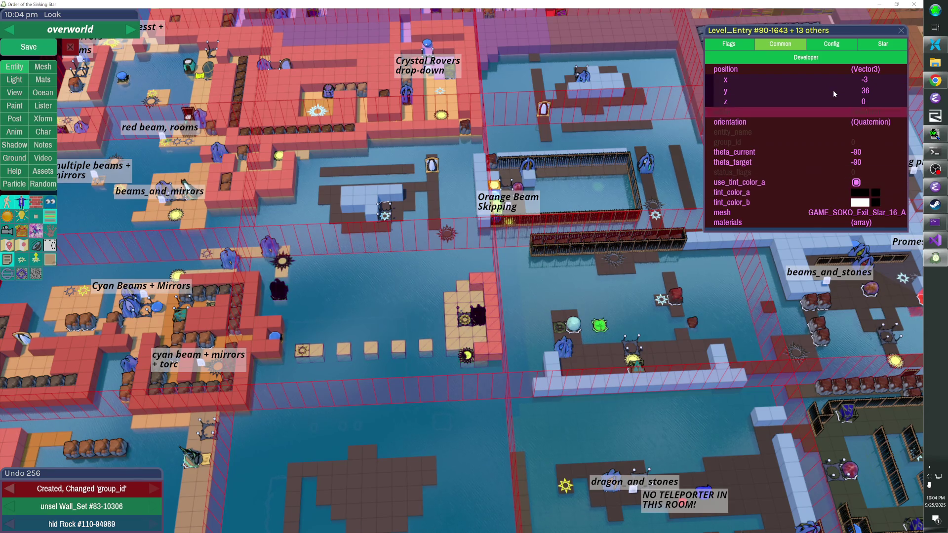
Set the selection's group_id to orange_beam_water_room_yay
click(828, 142)
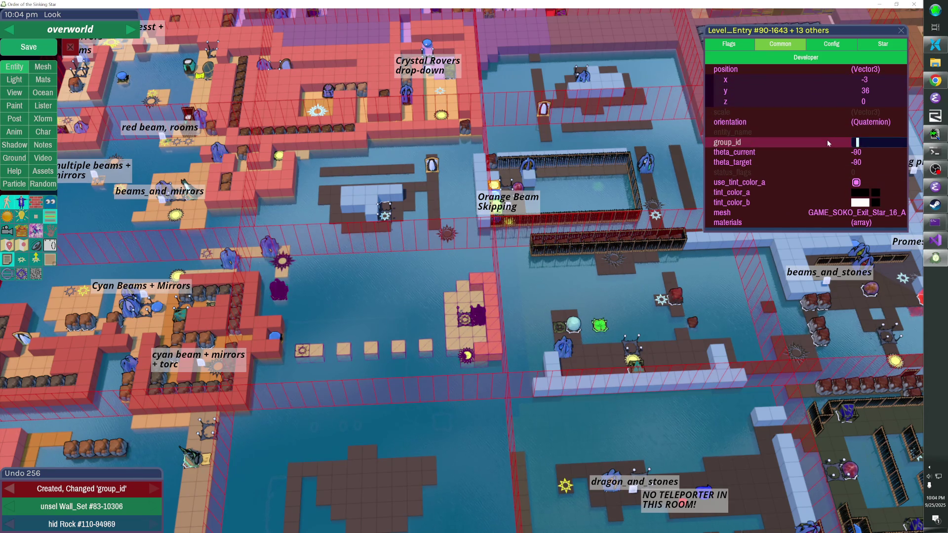
click(879, 142)
text(orange_beam_water_room)
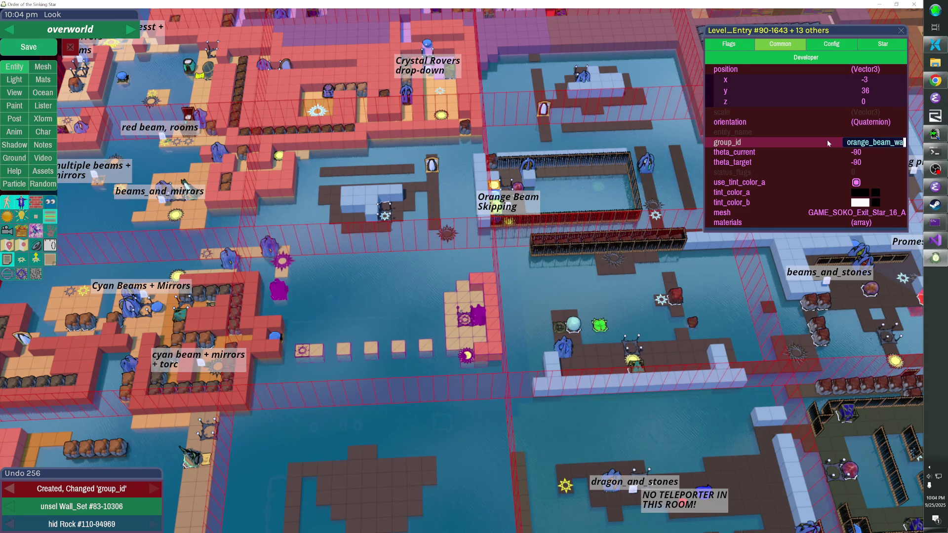
text(_yay)
key(Return)
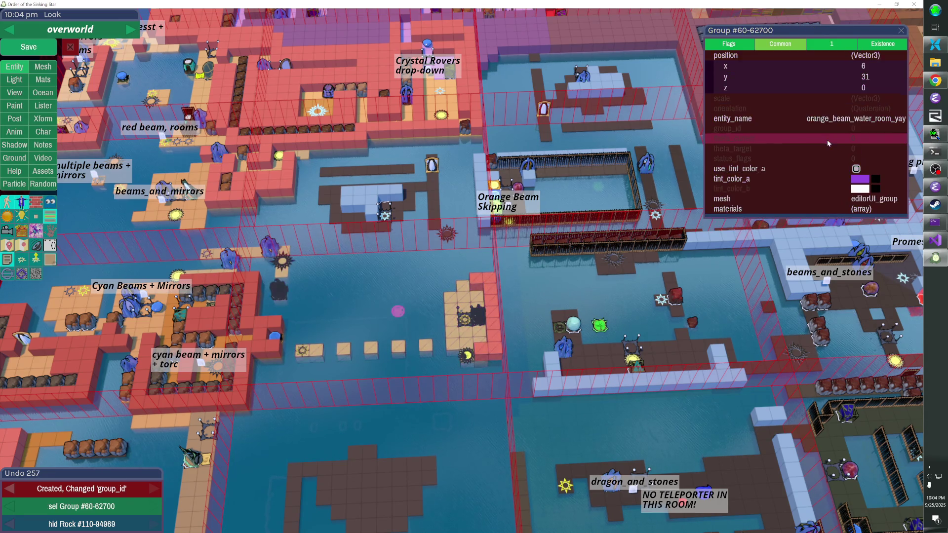
Move the new group up beside Orange Beam Skipping and shift the ten-entity cluster down-right
mouse_move(433, 339)
mouse_down()
mouse_move(422, 227)
mouse_move(371, 211)
mouse_up()
click(358, 203)
click(358, 203)
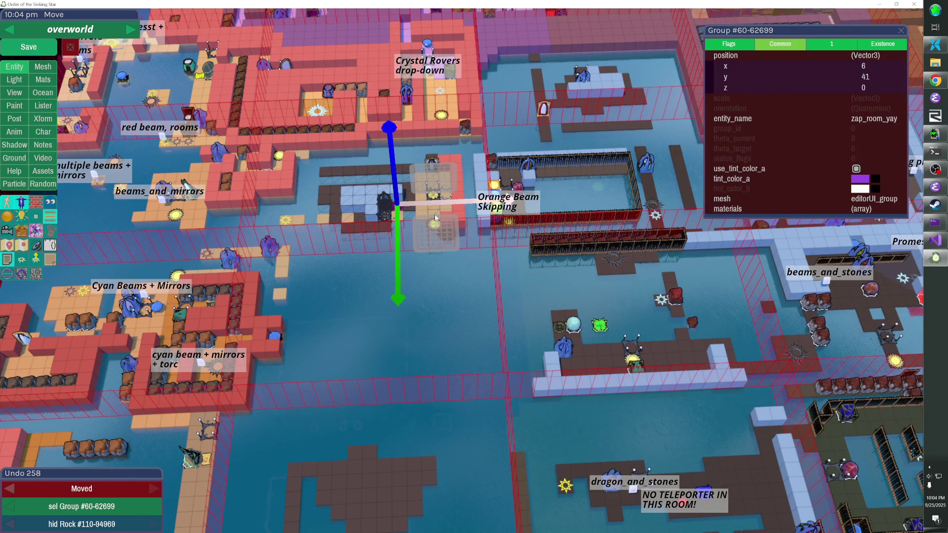
mouse_move(448, 258)
mouse_down()
mouse_move(455, 320)
mouse_move(480, 325)
mouse_move(484, 337)
mouse_up()
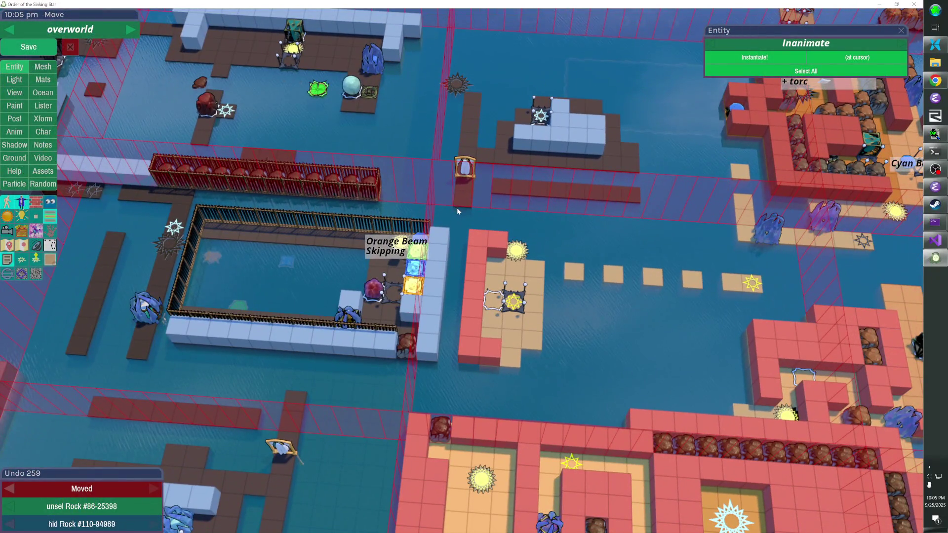
Paint a dark walkway strip running south, then unhide the six hidden rock entities
drag(457, 208, 454, 379)
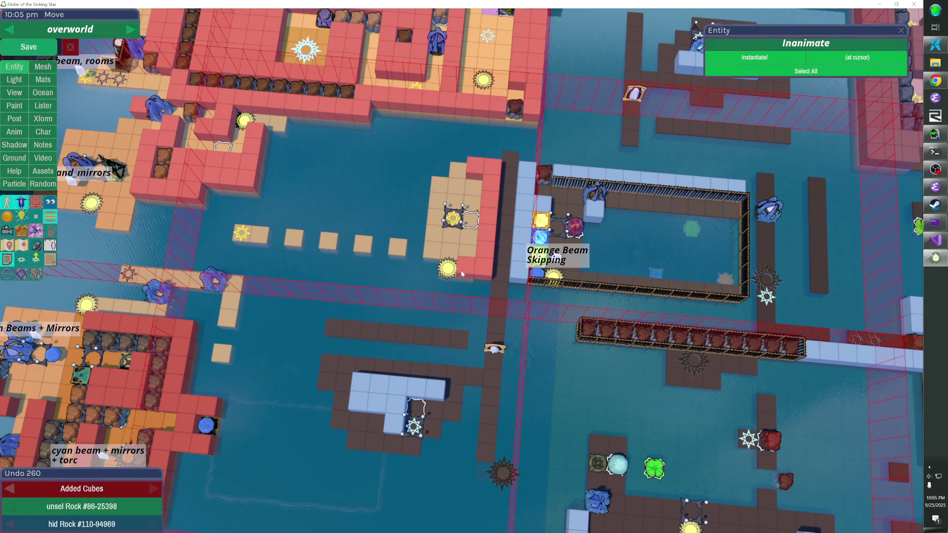
key(s)
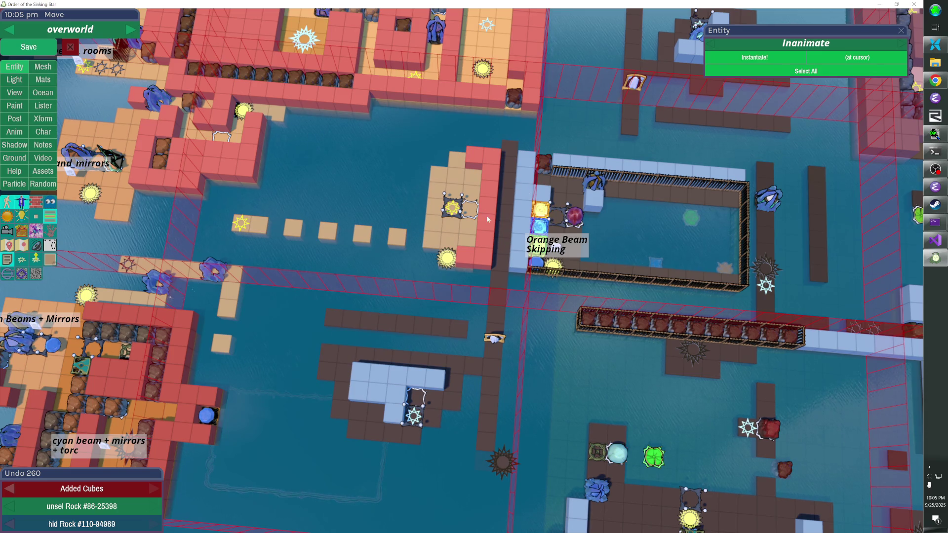
key(s)
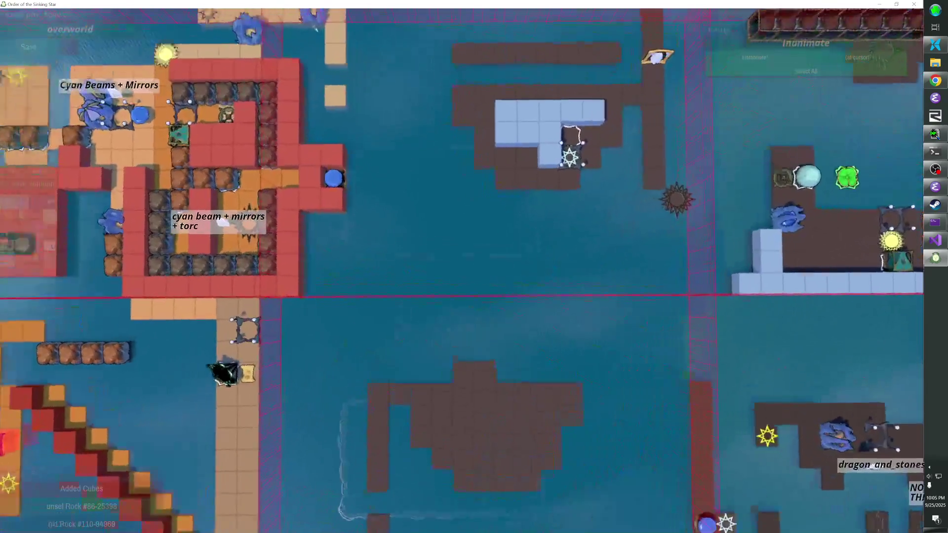
scroll(474, 267, down, 3)
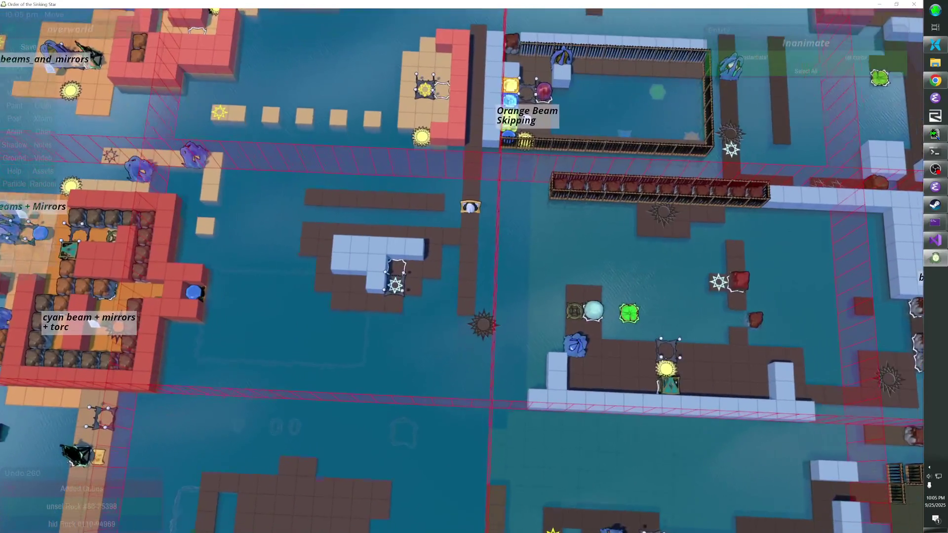
key(alt+h)
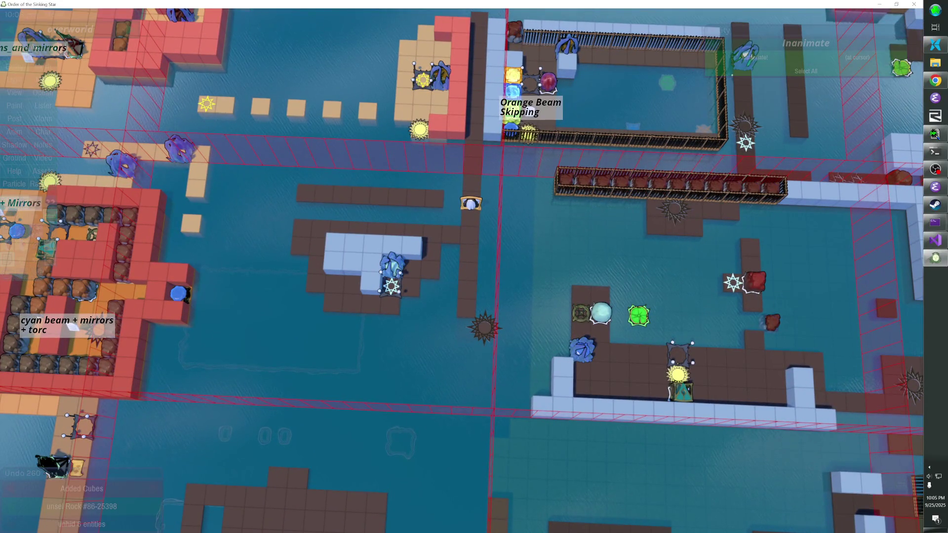
scroll(463, 274, down, 3)
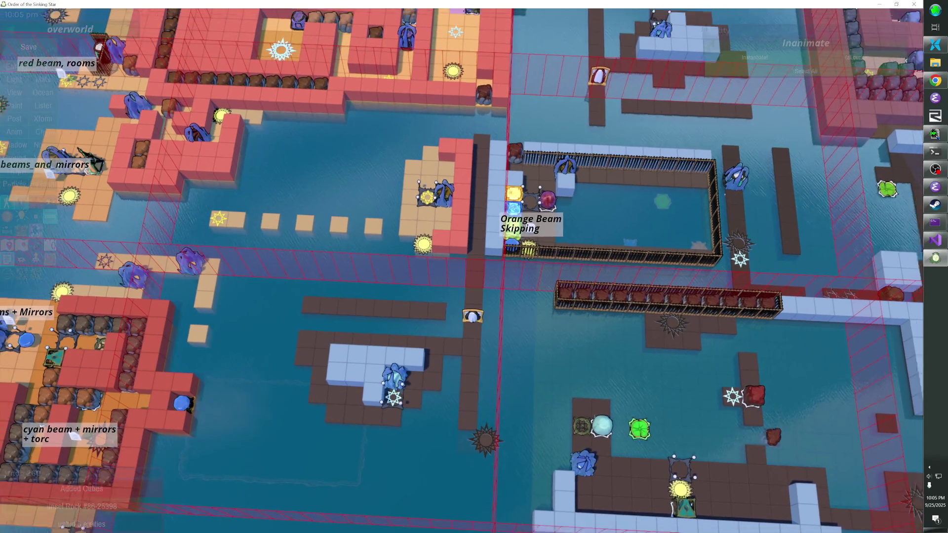
scroll(466, 318, up, 3)
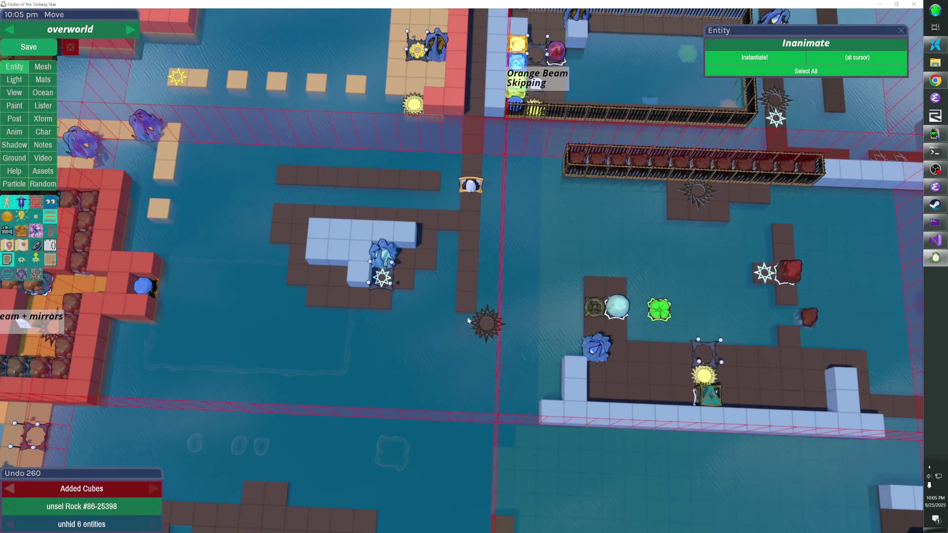
Delete the walkway's end cube and nudge the spiky level-entry star one cell down-left
right_click(459, 317)
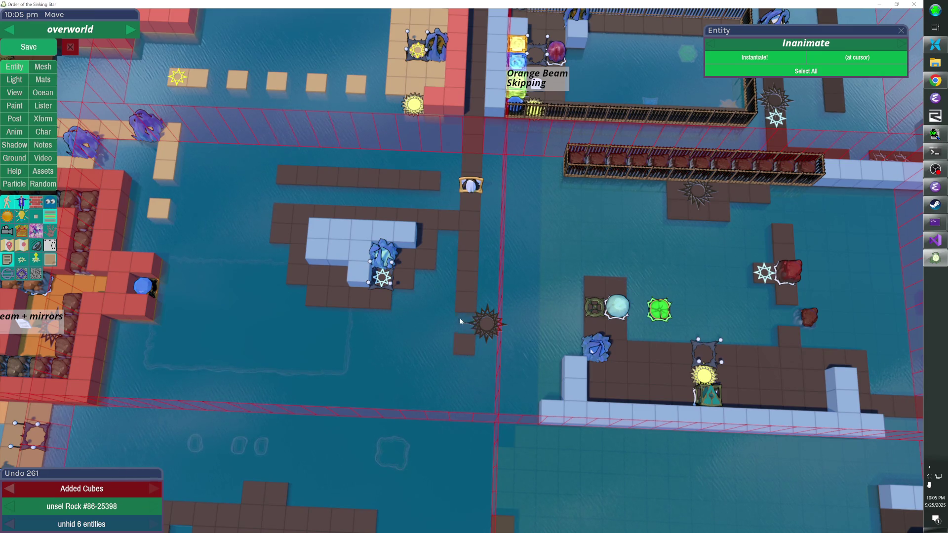
click(484, 323)
key(Left)
key(Down)
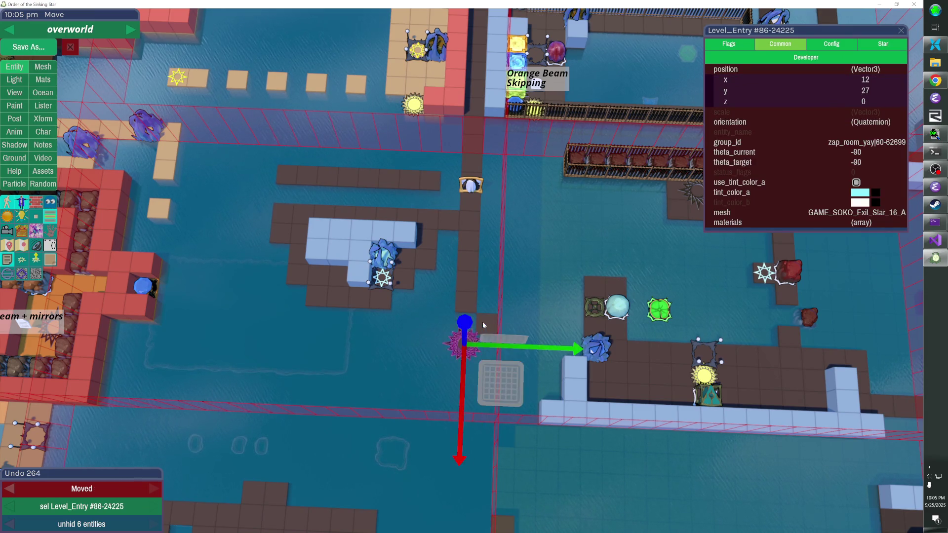
click(482, 321)
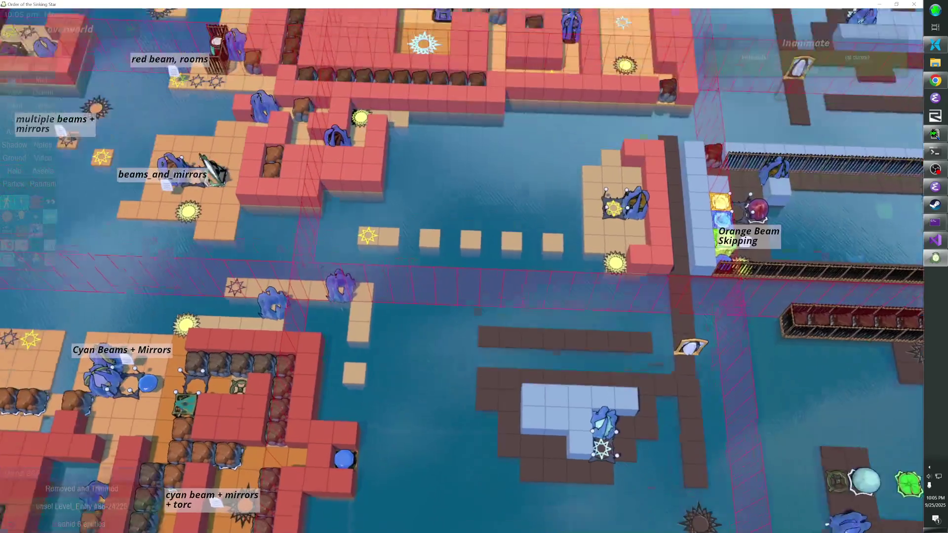
scroll(462, 267, down, 10)
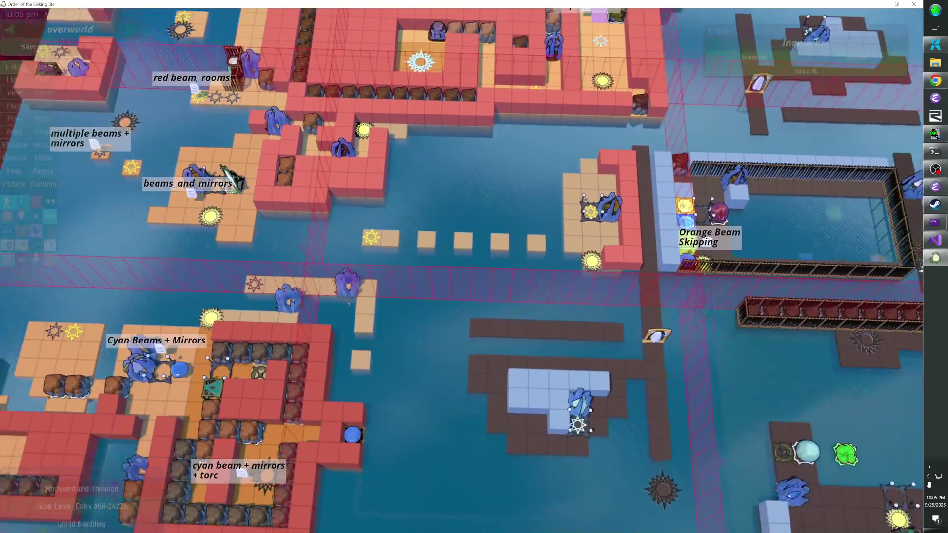
scroll(403, 240, down, 3)
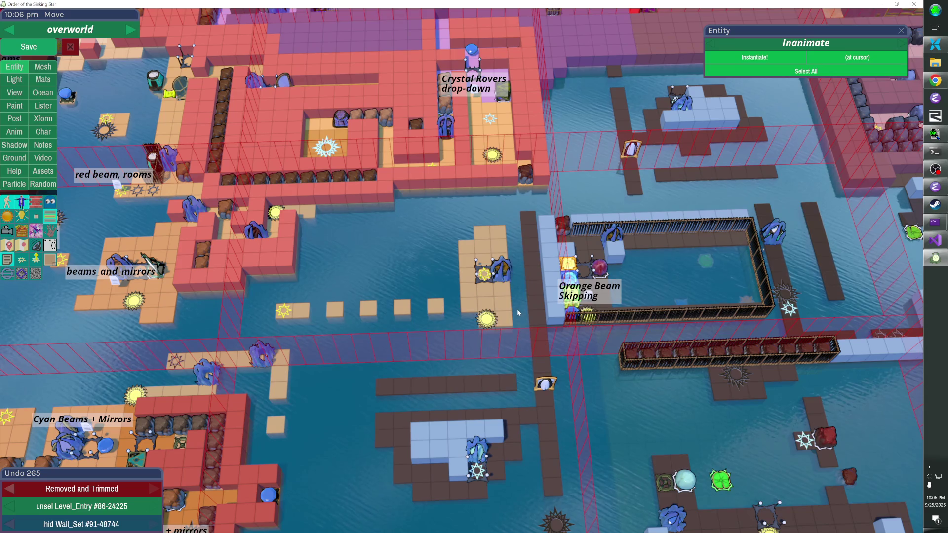
Briefly hide the wall set to check beneath it, then remove the extra red wall cubes
key(h)
scroll(446, 271, up, 5)
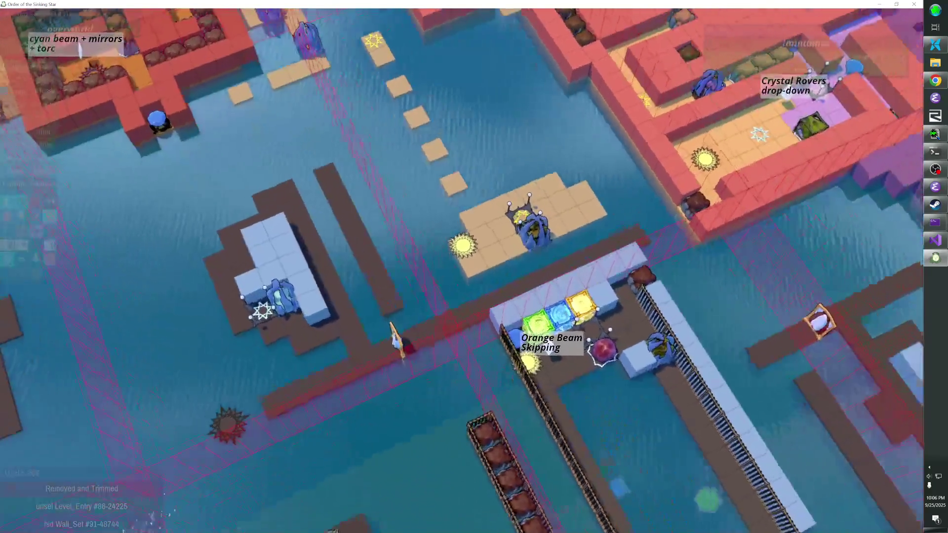
key(h)
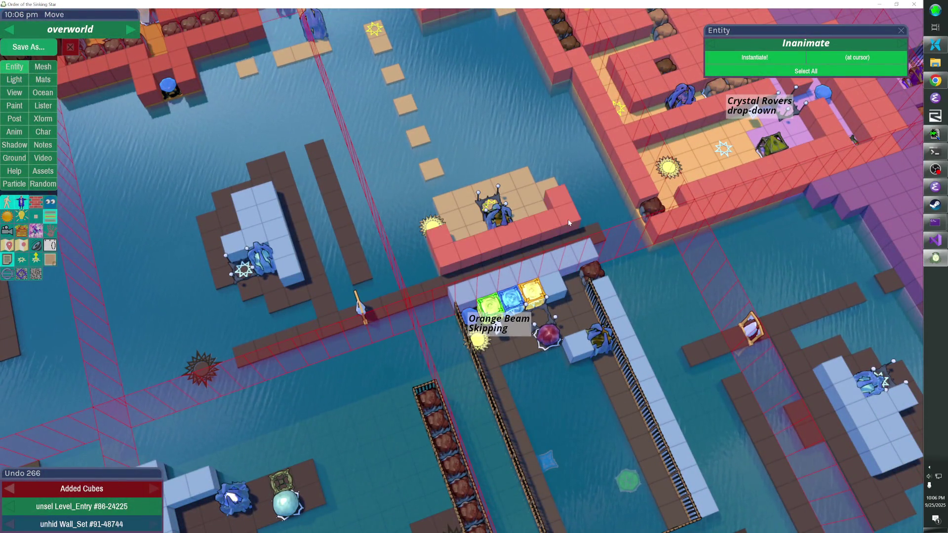
scroll(462, 270, down, 5)
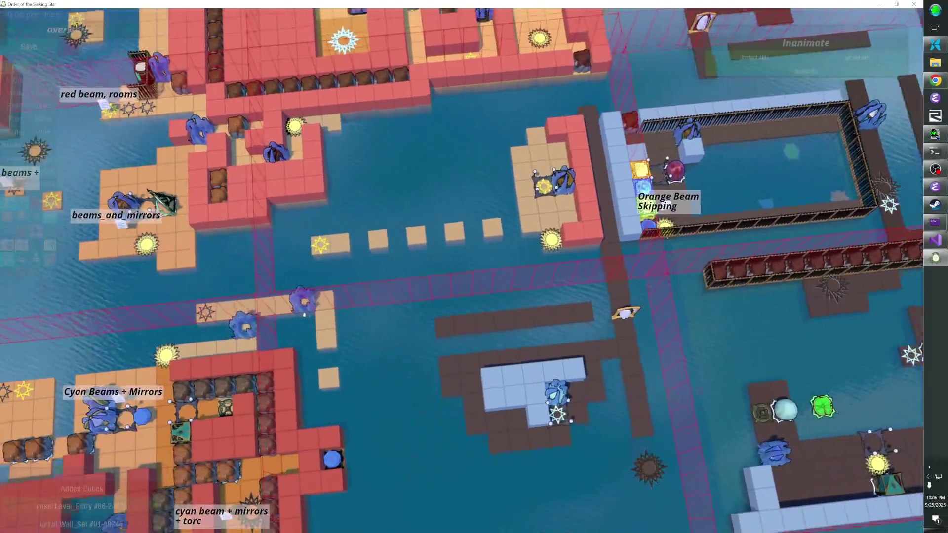
scroll(462, 270, up, 3)
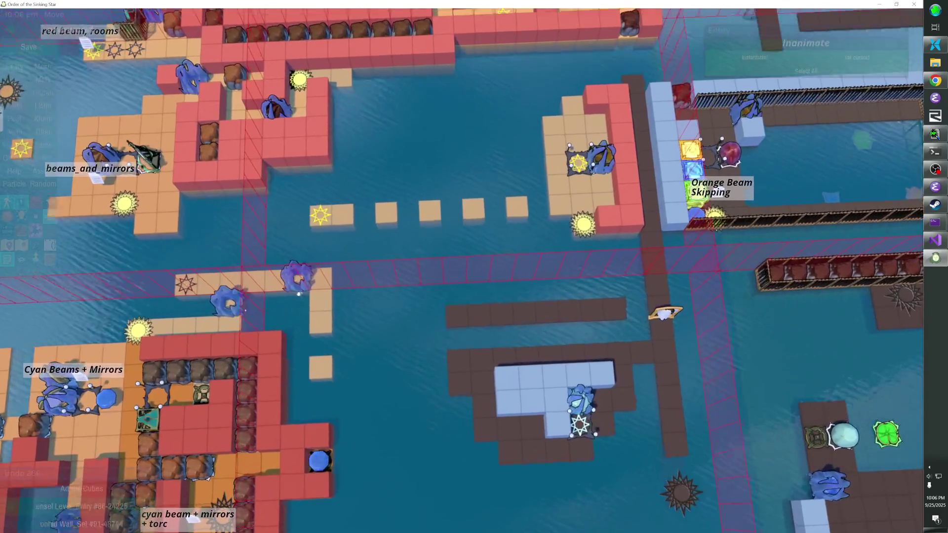
scroll(462, 271, up, 3)
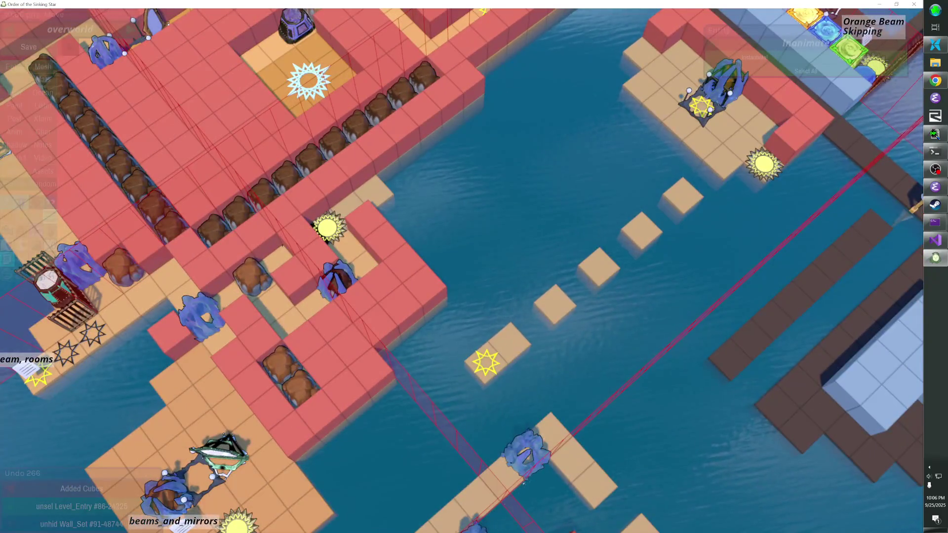
scroll(462, 271, up, 1)
scroll(419, 240, down, 3)
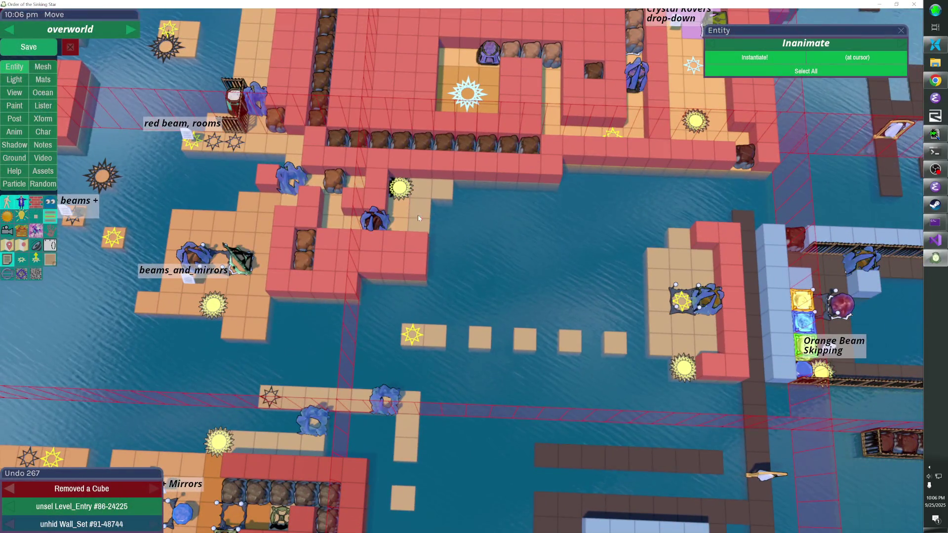
click(419, 240)
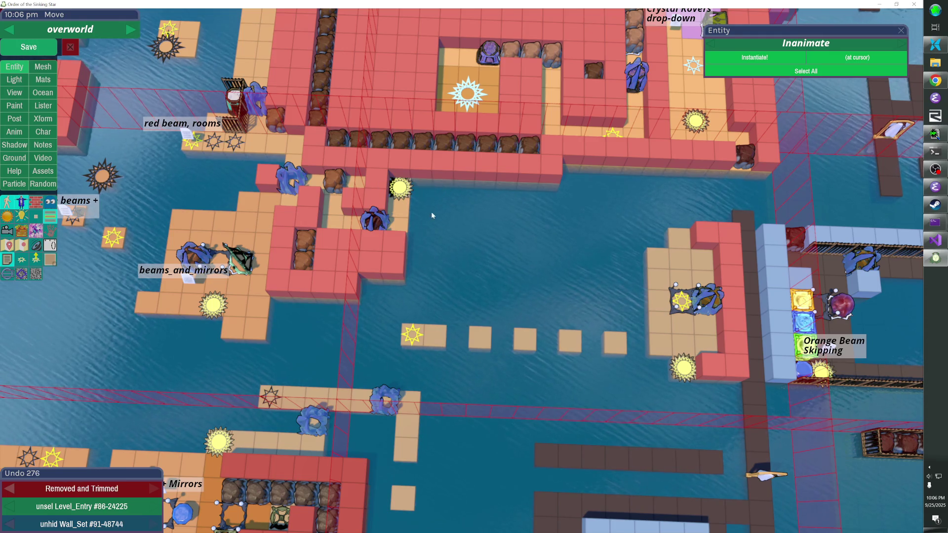
key(e)
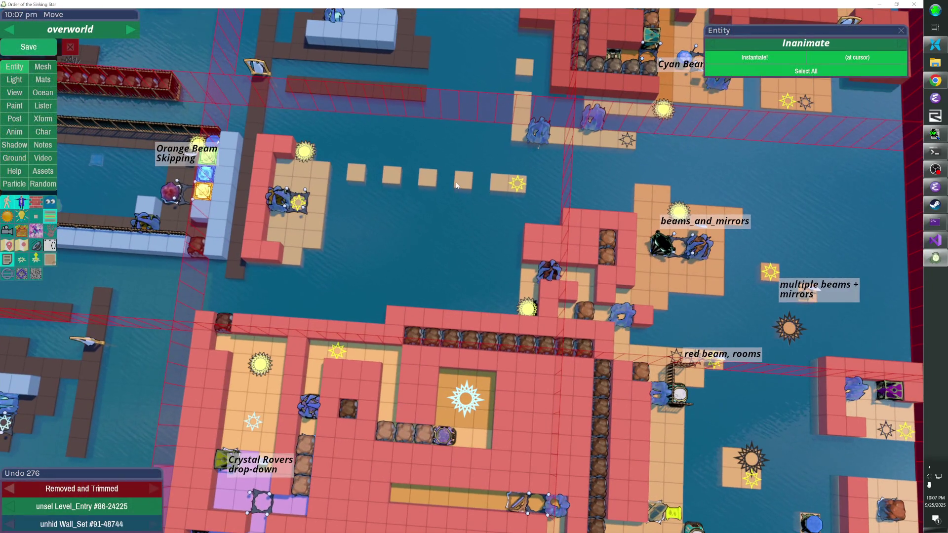
Shift the row of walkway tiles and the sparkle star down one cell together
click(458, 186)
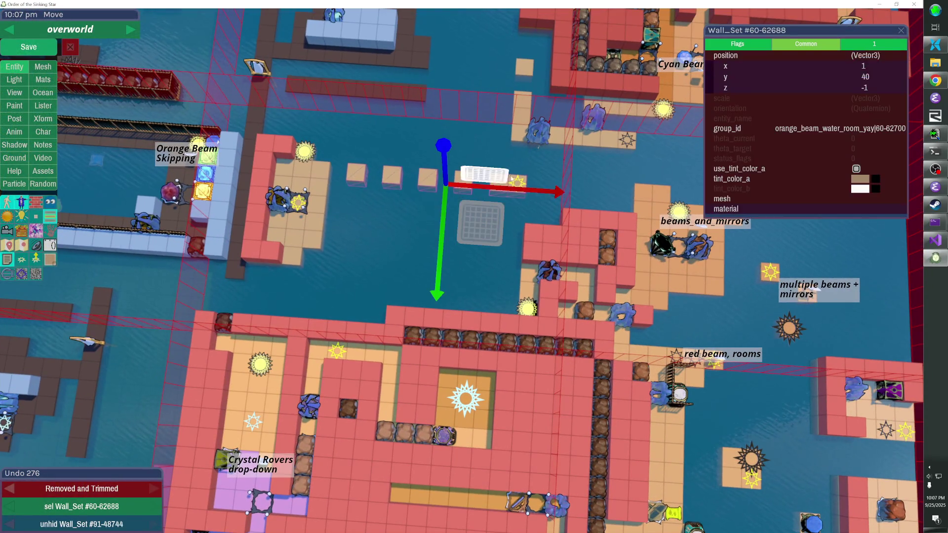
shift+click(518, 183)
key(Down)
key(Down)
key(Down)
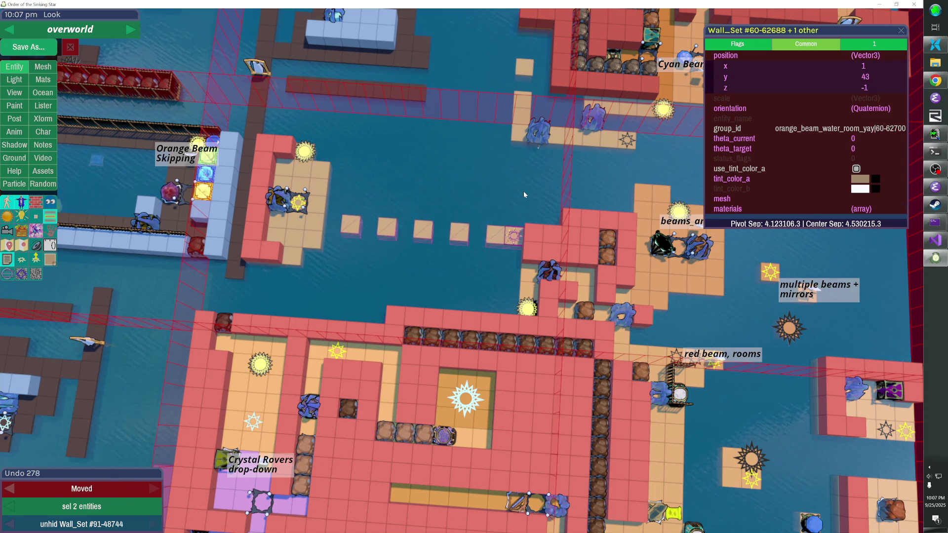
click(523, 194)
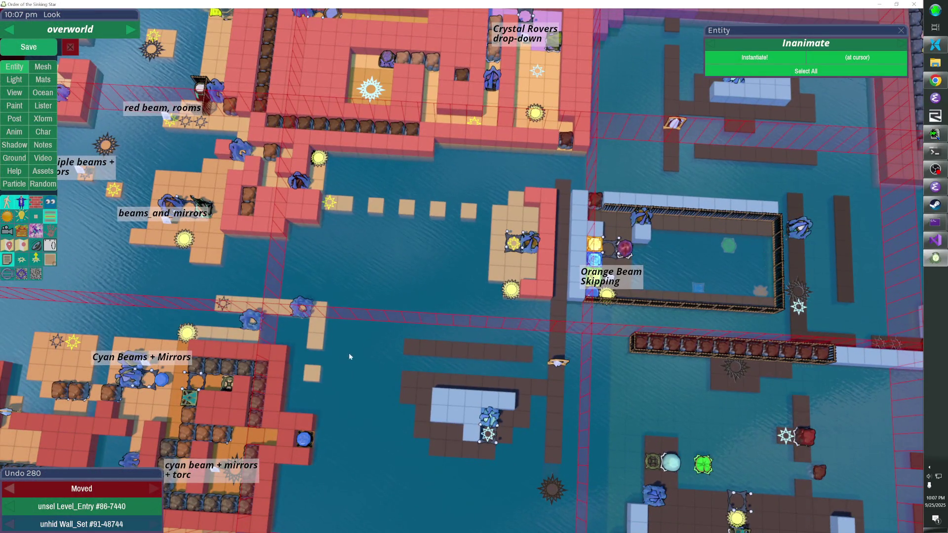
Move the lone walkway tile upward and check the map with the editor panels hidden
click(335, 379)
mouse_move(349, 387)
mouse_down()
mouse_move(409, 383)
mouse_move(402, 283)
mouse_up()
click(366, 330)
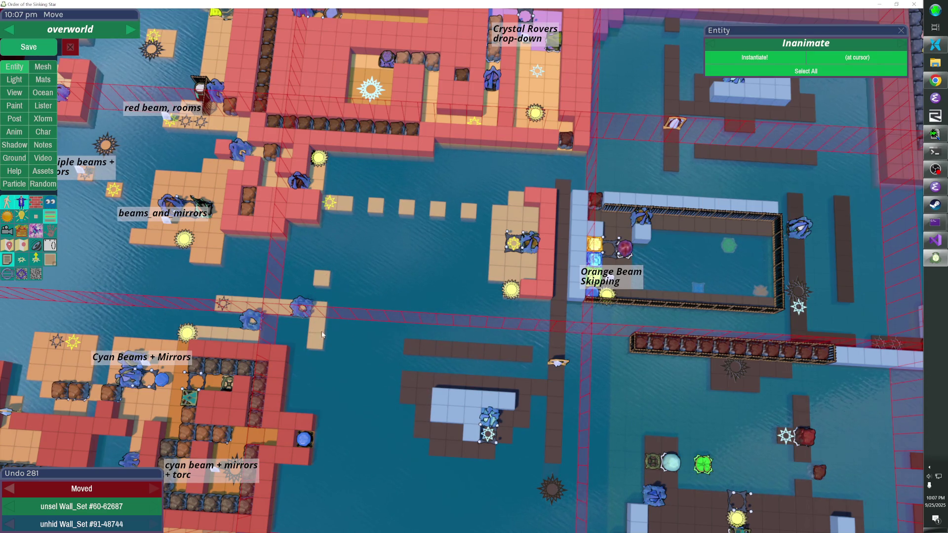
key(shift)
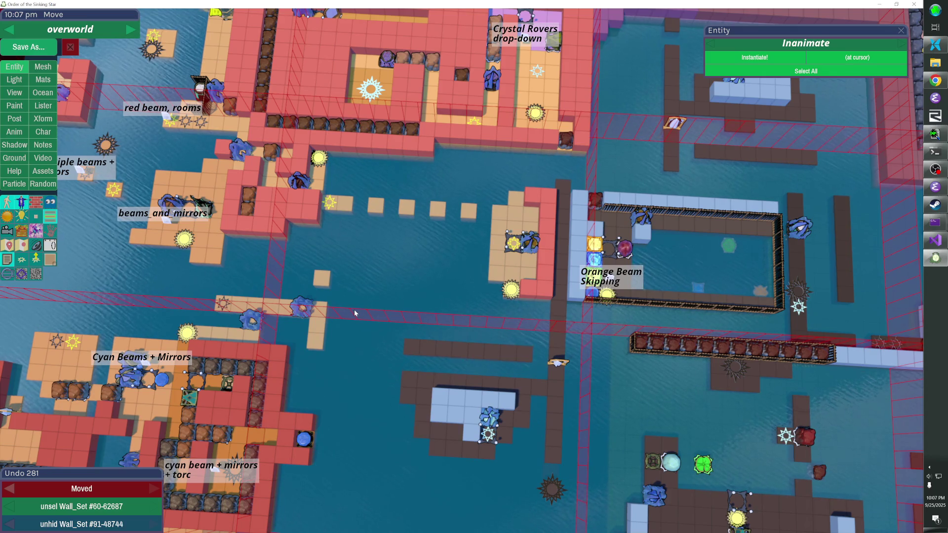
key(Tab)
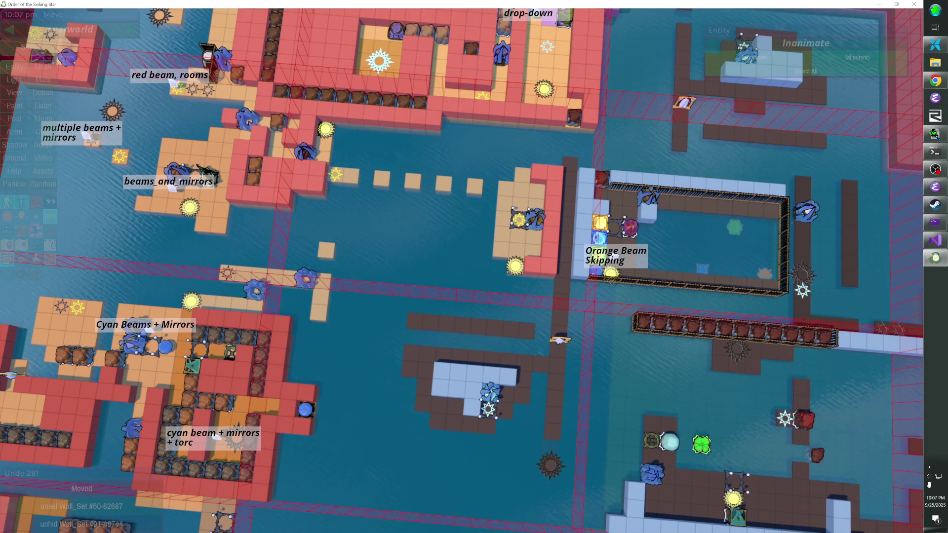
key(Tab)
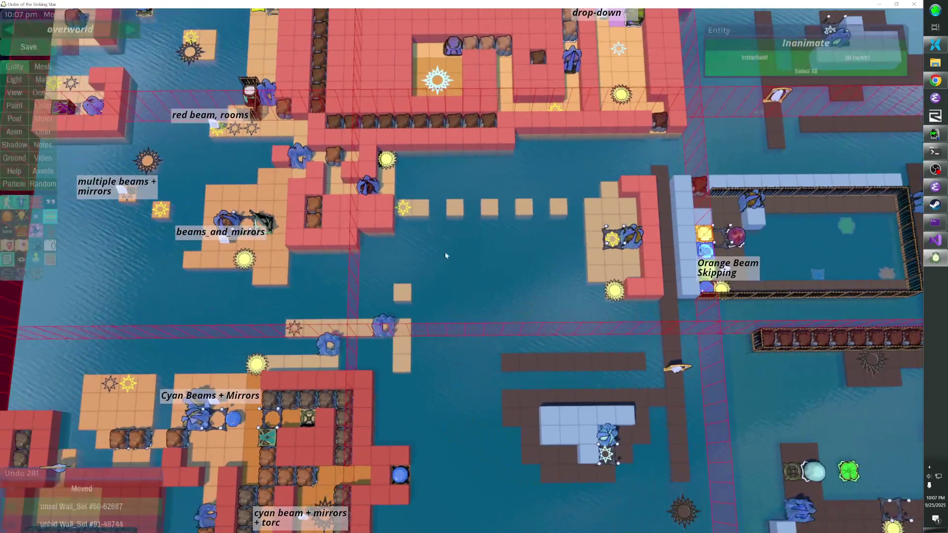
Move the rock, freezer tile and spawner down into the open water
click(375, 189)
ctrl+click(401, 228)
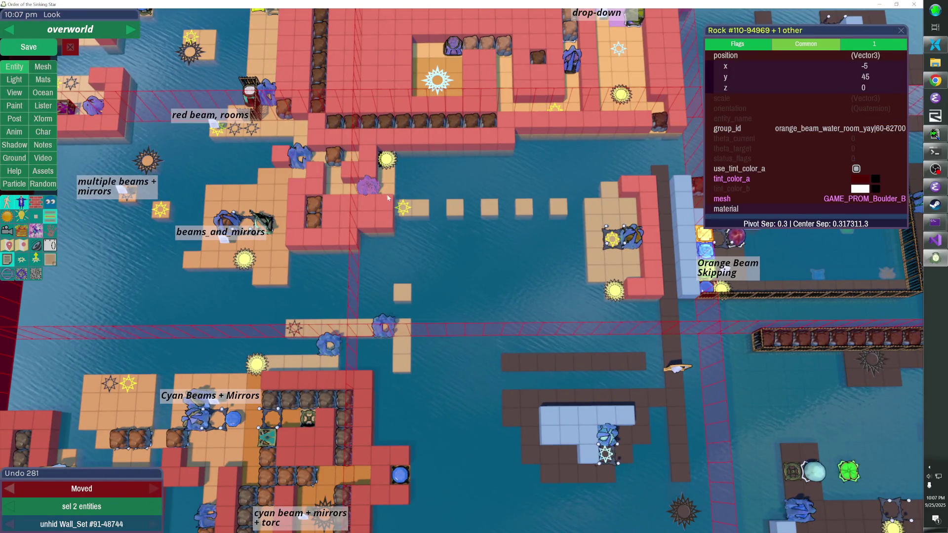
mouse_move(400, 228)
mouse_down()
mouse_move(439, 275)
mouse_move(433, 328)
mouse_up()
click(382, 227)
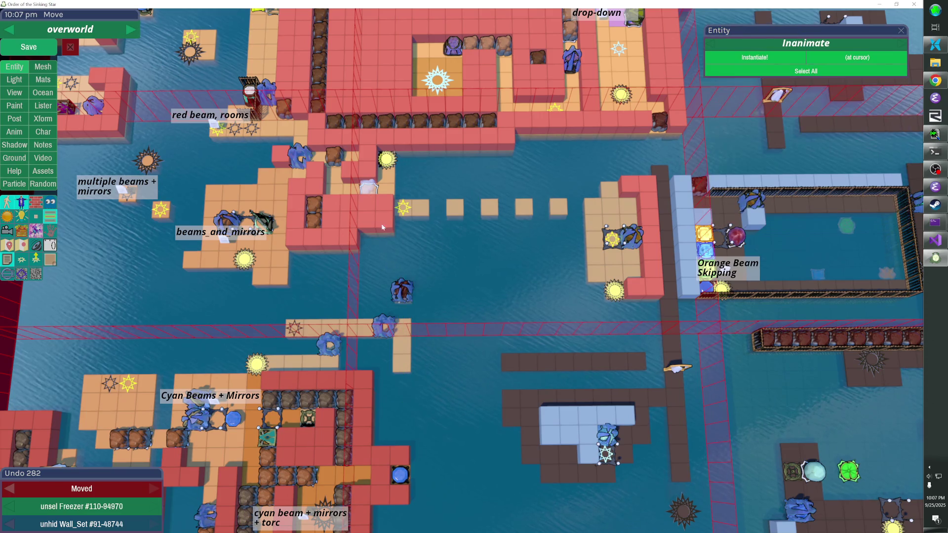
click(377, 190)
mouse_move(376, 190)
mouse_down()
mouse_move(431, 253)
mouse_move(443, 331)
mouse_up()
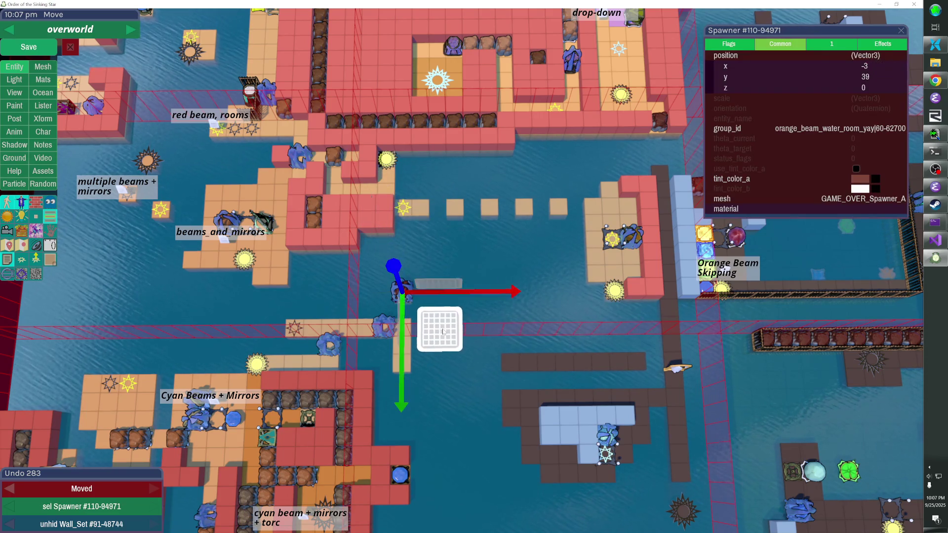
click(415, 333)
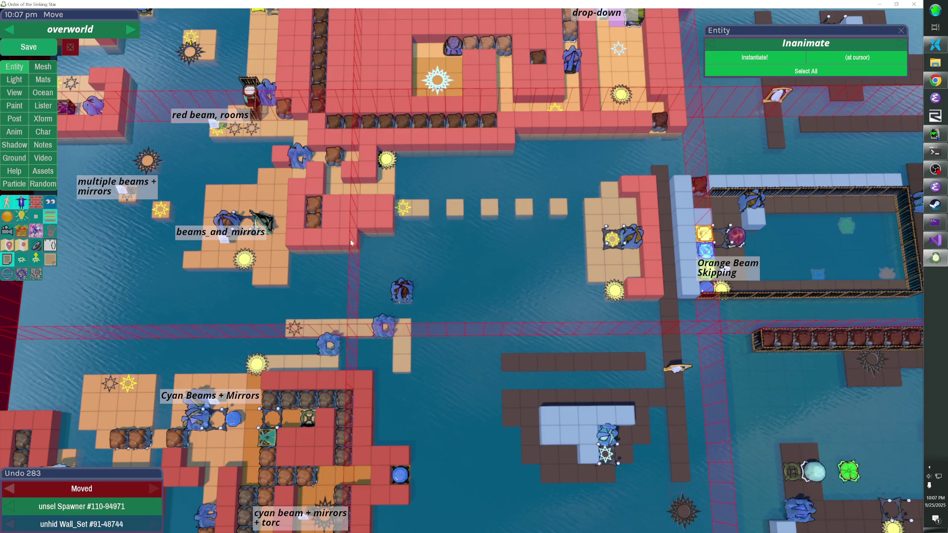
With the red wall set hidden, move the level-entry star down onto the walkway
key(h)
click(369, 148)
mouse_move(370, 150)
mouse_down()
mouse_move(402, 180)
mouse_move(452, 367)
mouse_up()
key(shift+h)
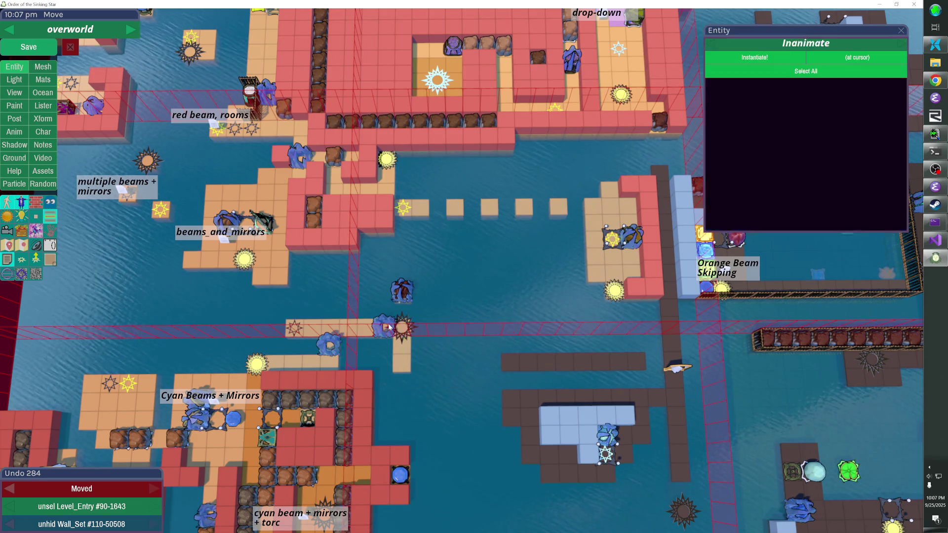
click(397, 299)
Select the rock and neighbouring wall set, then place and remove two walkway cubes
click(404, 298)
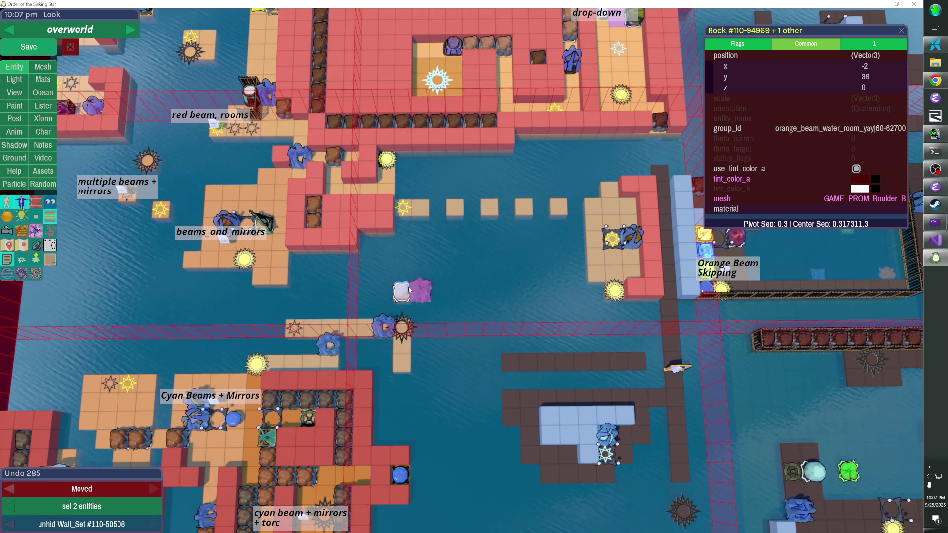
click(404, 289)
shift+click(405, 286)
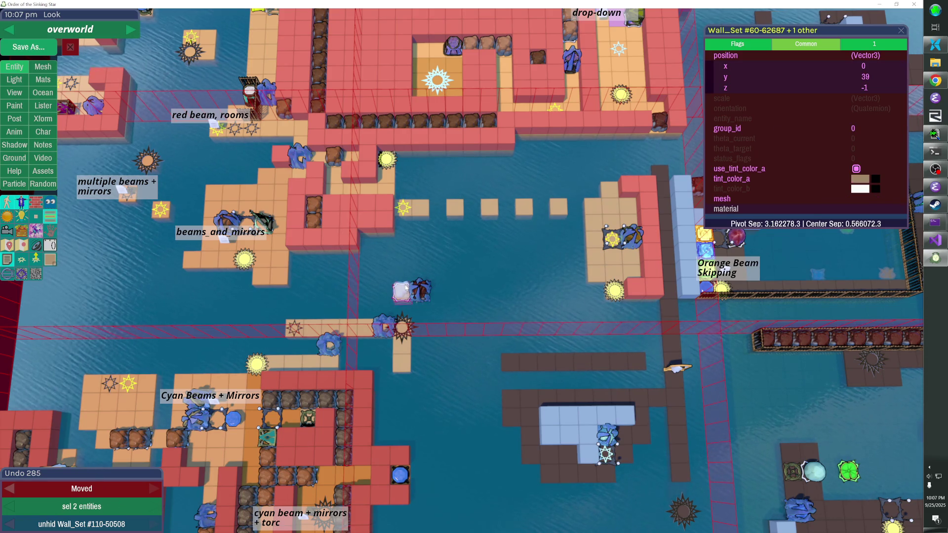
click(404, 283)
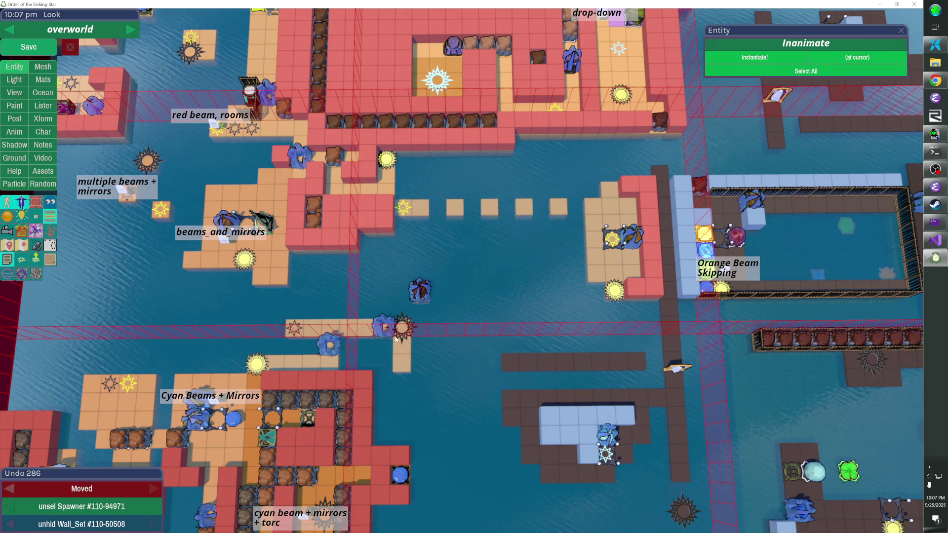
drag(406, 332, 401, 256)
click(401, 255)
click(461, 271)
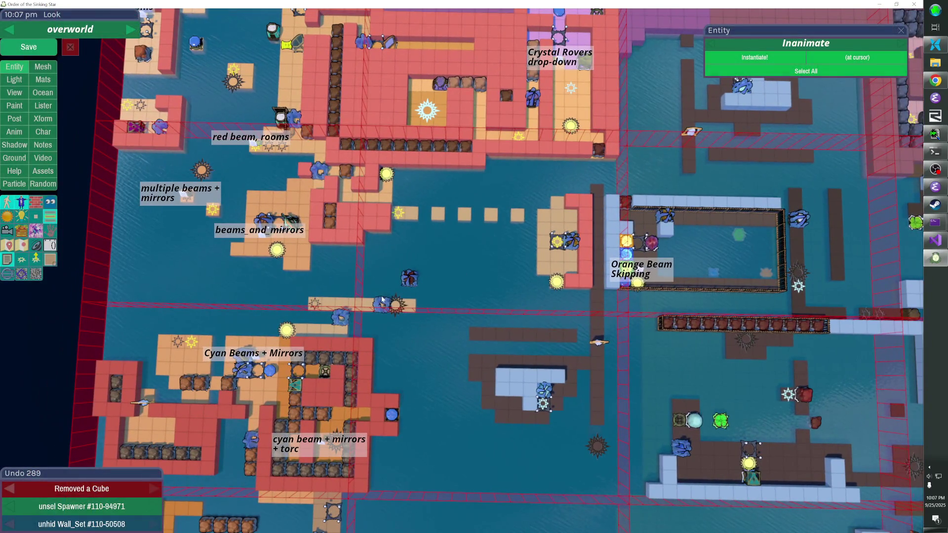
Shift the blue entity one tile left and adjust the walkway's cubes, adding one at the edge
drag(382, 299, 369, 299)
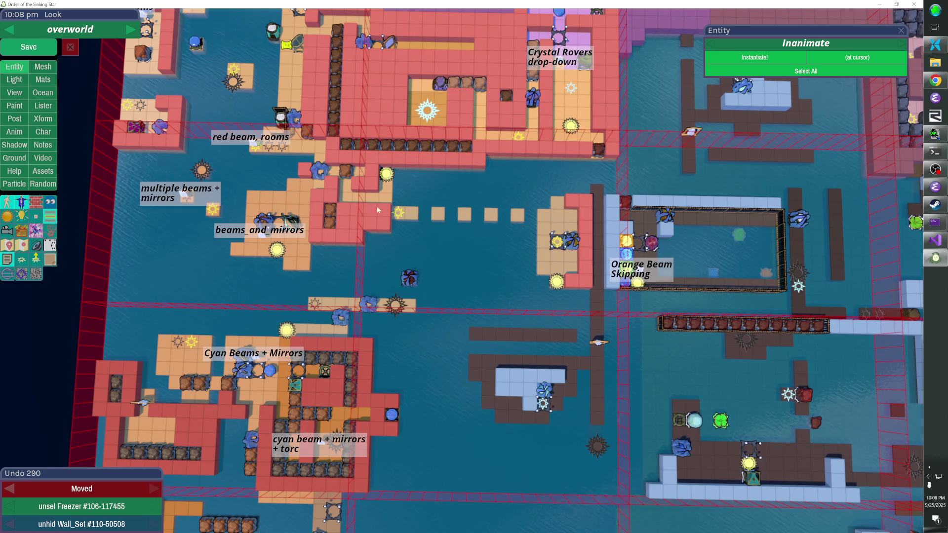
click(375, 189)
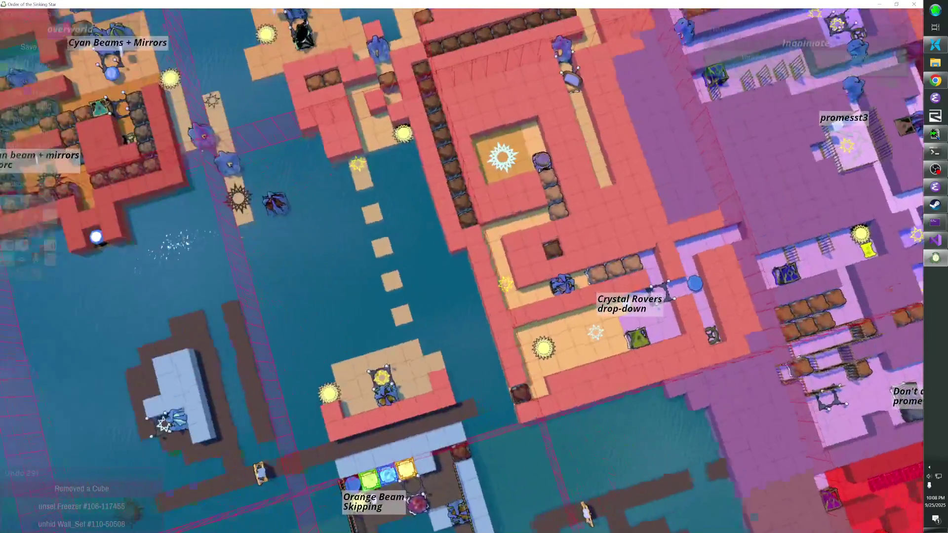
click(481, 273)
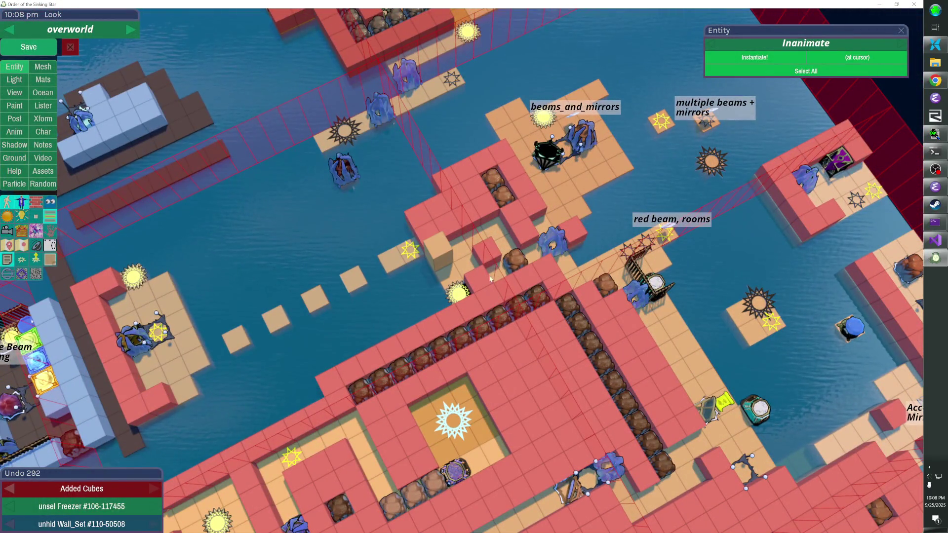
key(ctrl+z)
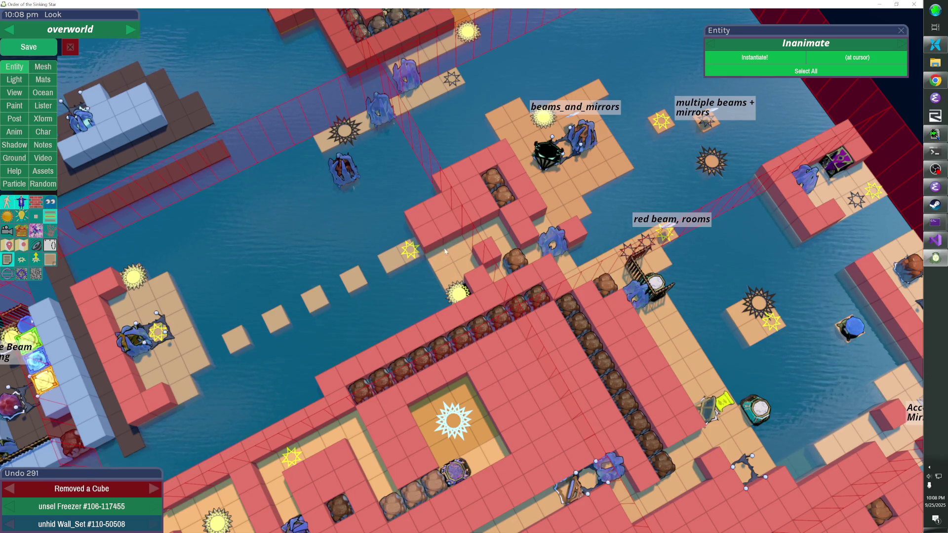
click(445, 251)
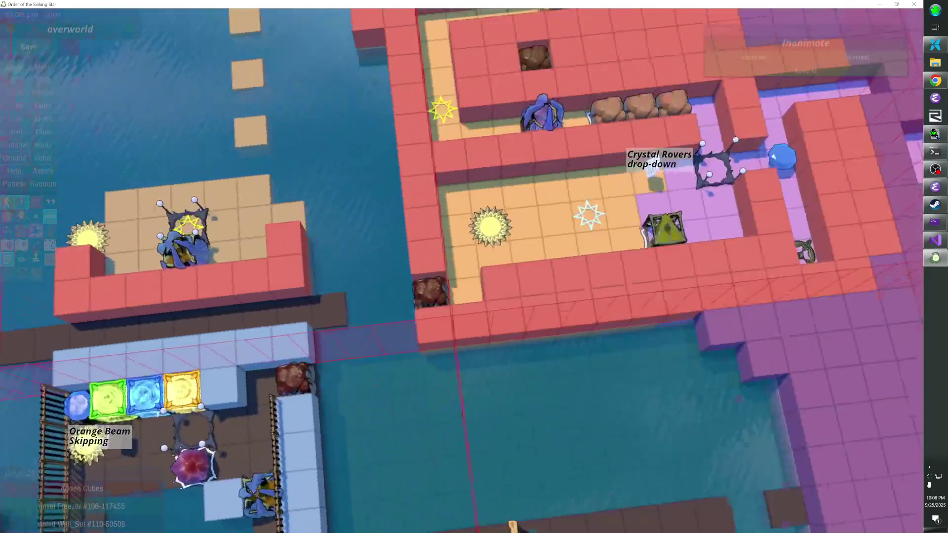
Paste a copy of the rock beside Orange Beam Skipping and deselect it
click(483, 233)
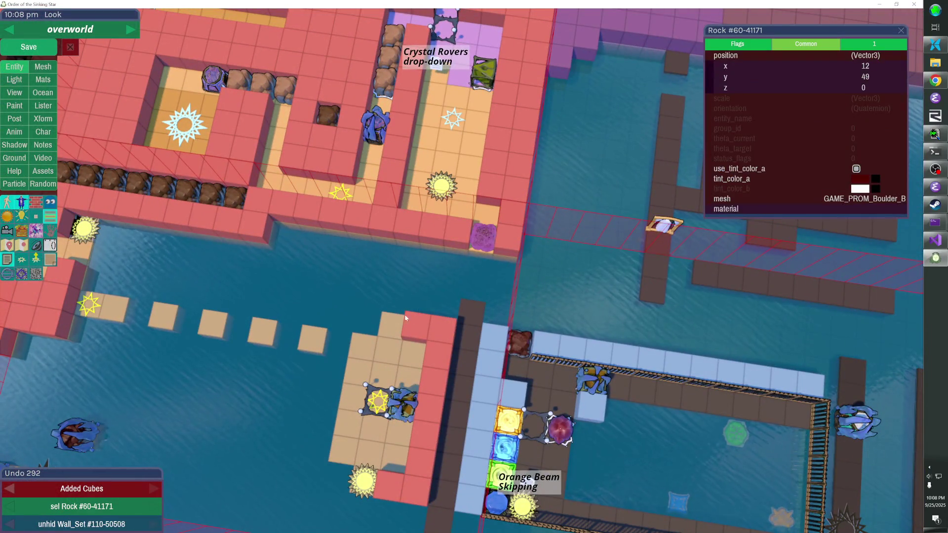
key(ctrl+v)
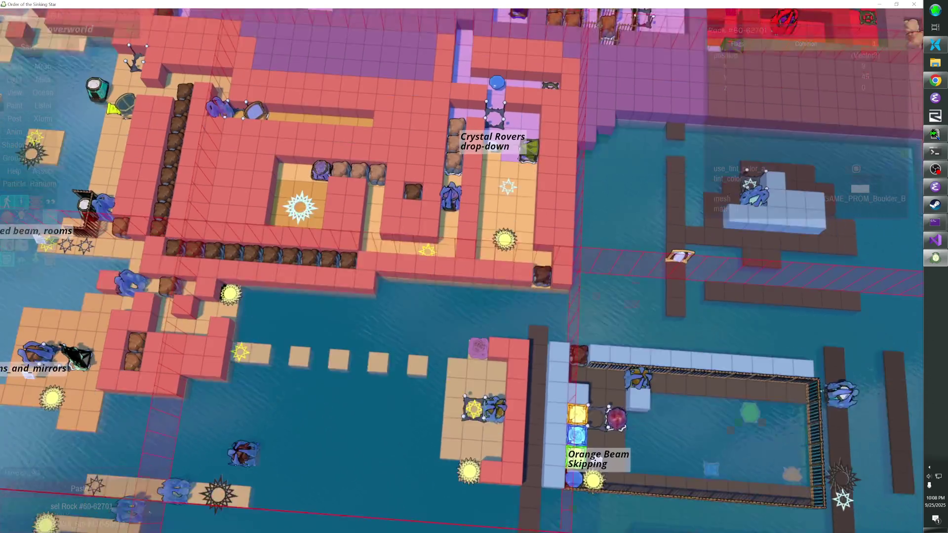
click(461, 271)
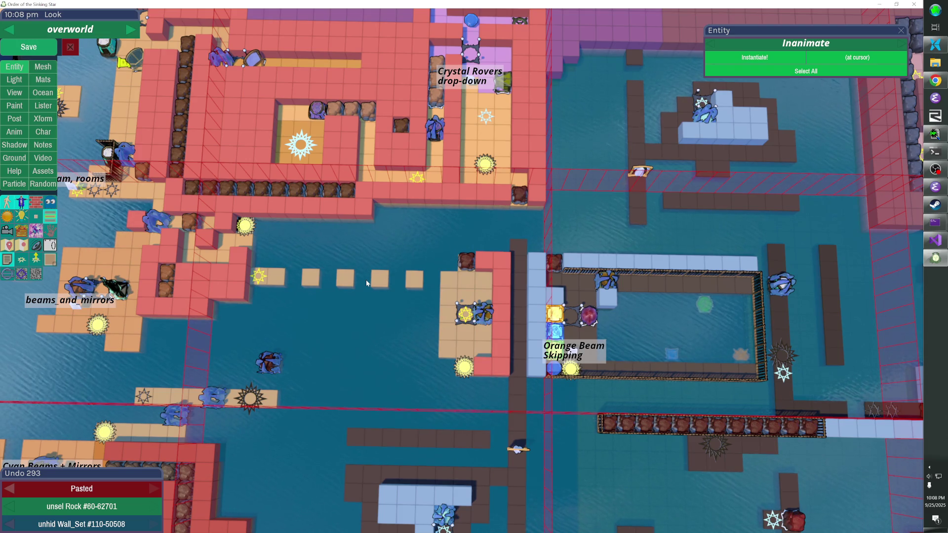
Zoom out and pan the overworld map to survey the rooms around Orange Beam Skipping
scroll(365, 279, down, 5)
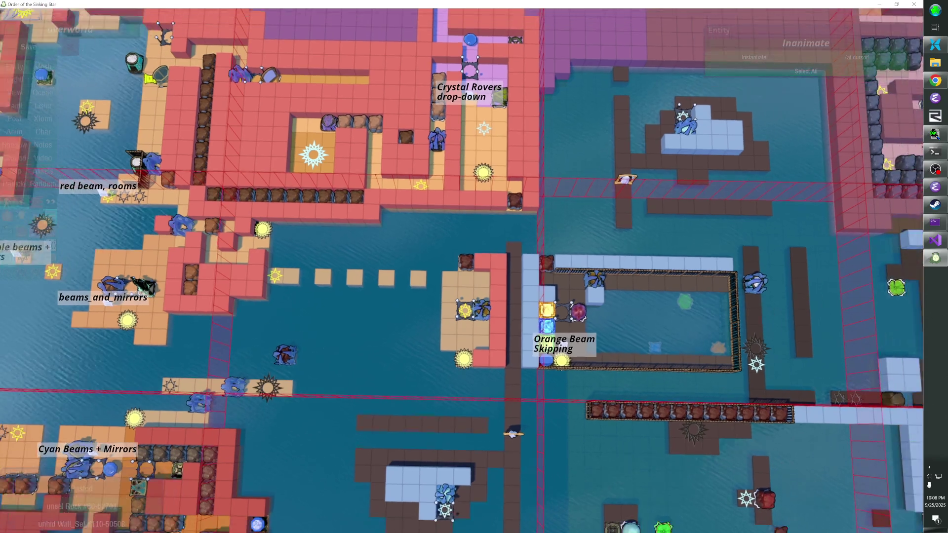
scroll(462, 270, down, 3)
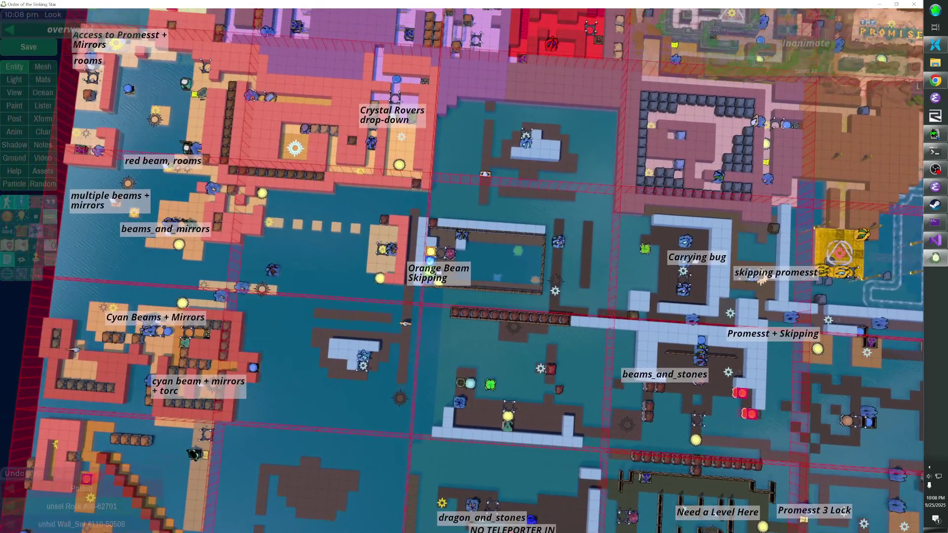
scroll(462, 270, down, 2)
scroll(461, 271, up, 5)
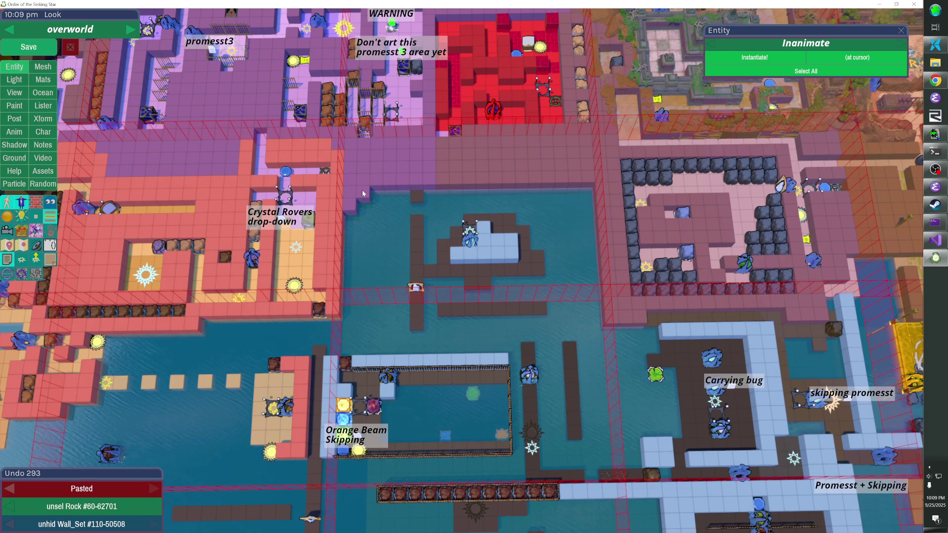
Hide and reshow the upper wall set, then select the level-entry star to view its properties
key(h)
key(h)
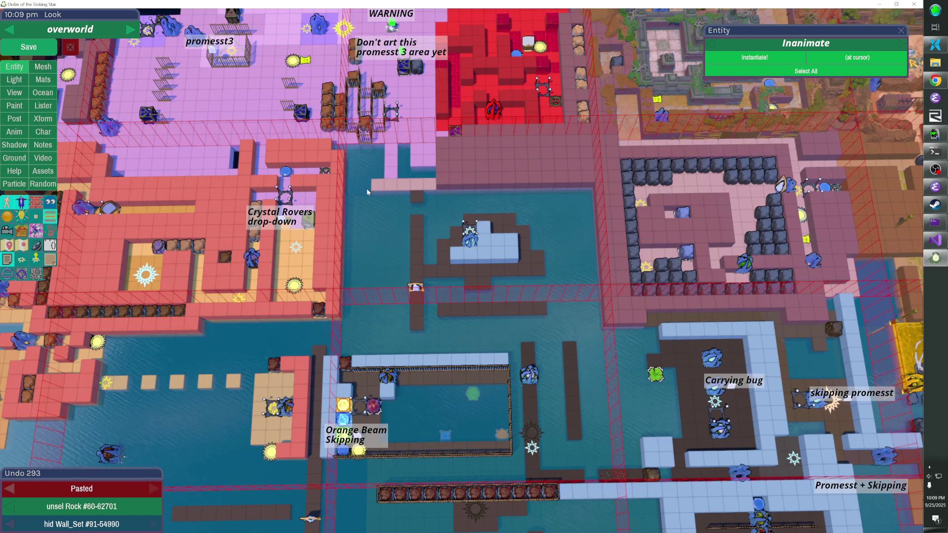
key(shift+h)
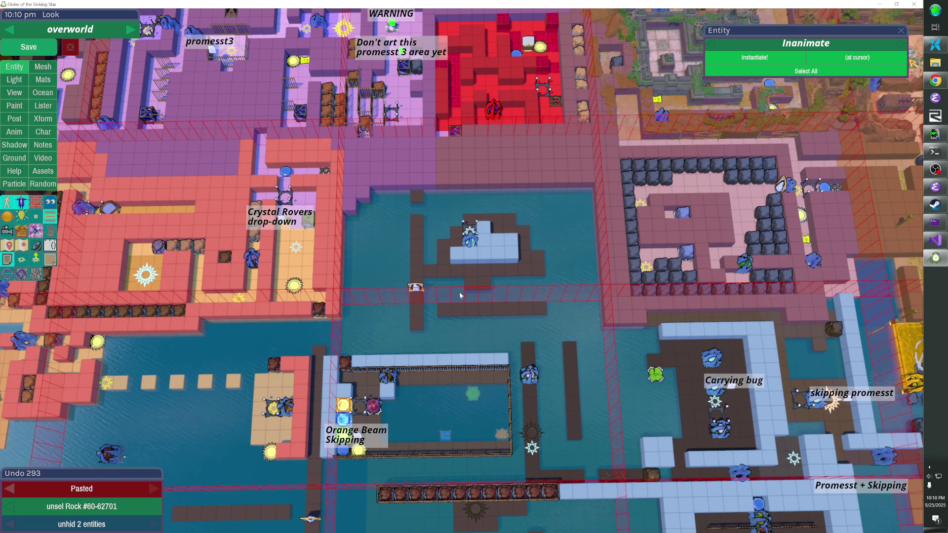
click(276, 410)
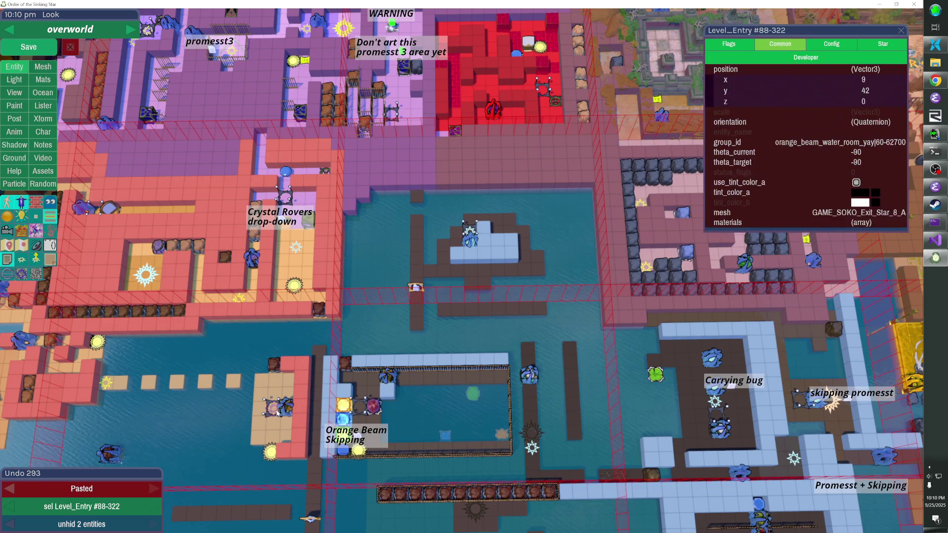
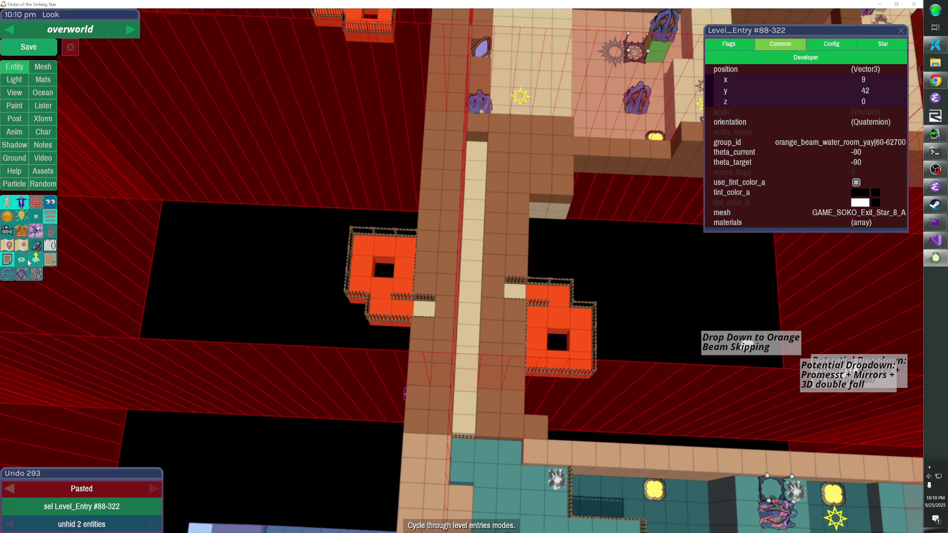
Reveal the markers and nudge the dd_orange_water drop-down marker up and back down
click(22, 245)
click(382, 288)
key(Up)
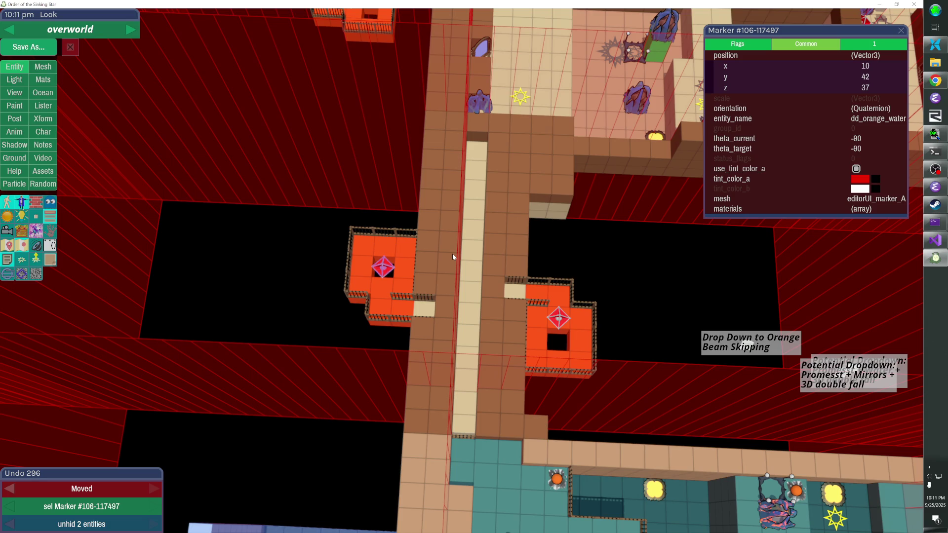
key(Down)
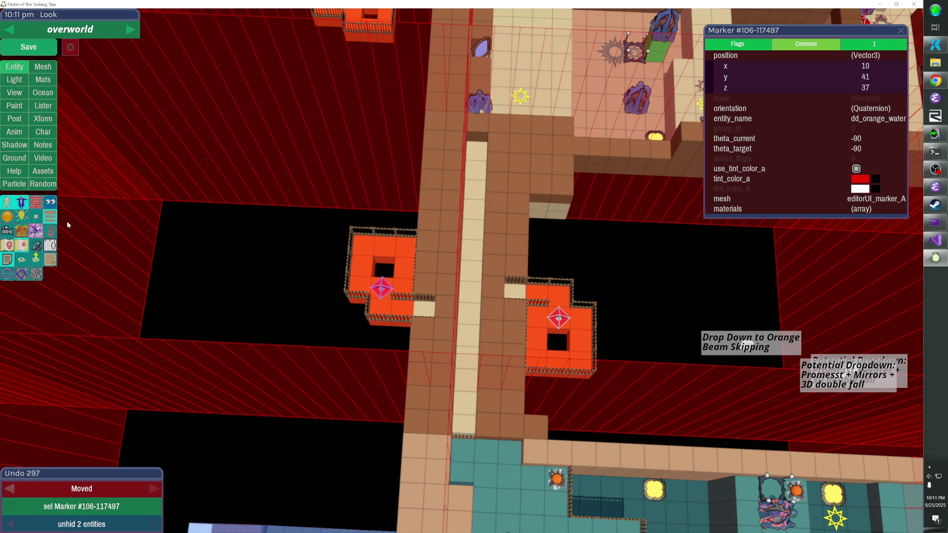
On the top-down map, move Level_Entry #88-322 to x 9, y 42
key(m)
key(m)
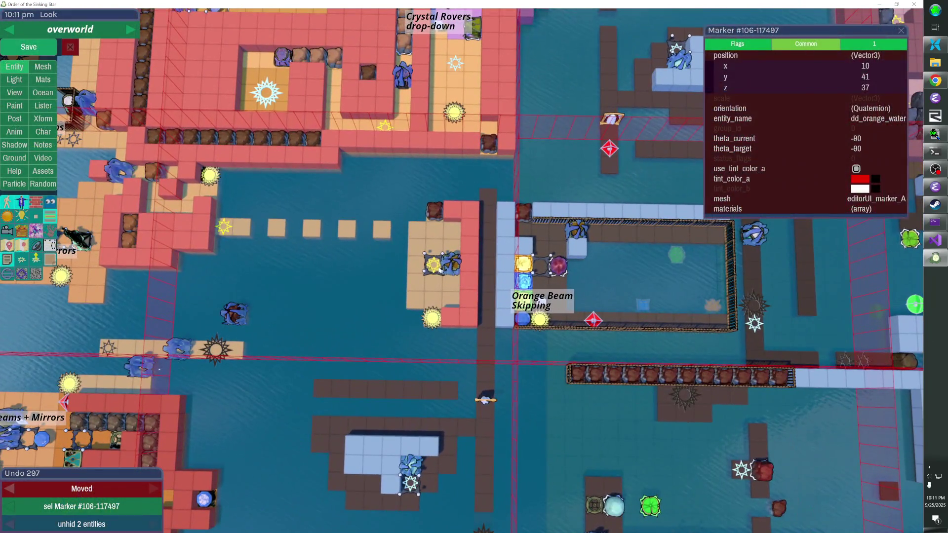
click(439, 270)
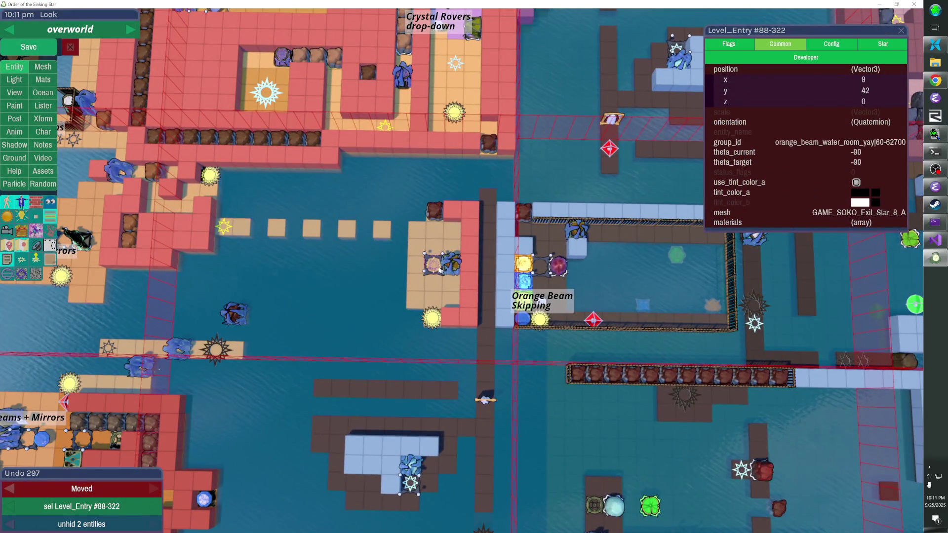
click(439, 270)
key(Right)
key(Down)
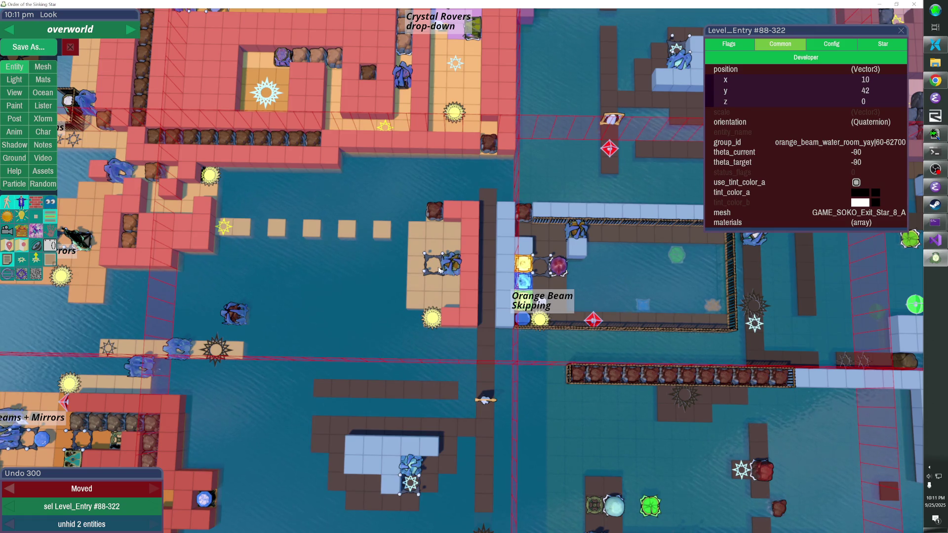
key(Left)
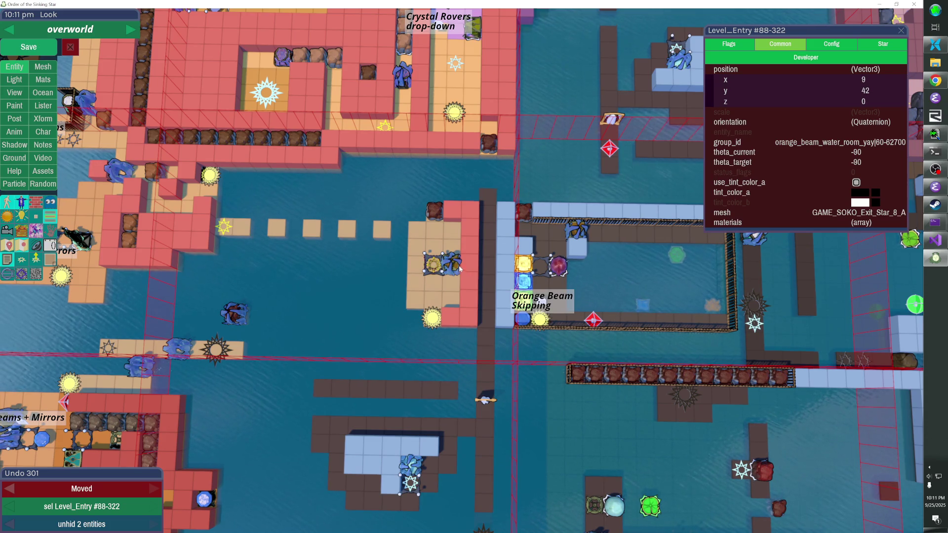
Select the two laser-base lights, the wall set beneath them, and the platform spawner
shift+click(455, 269)
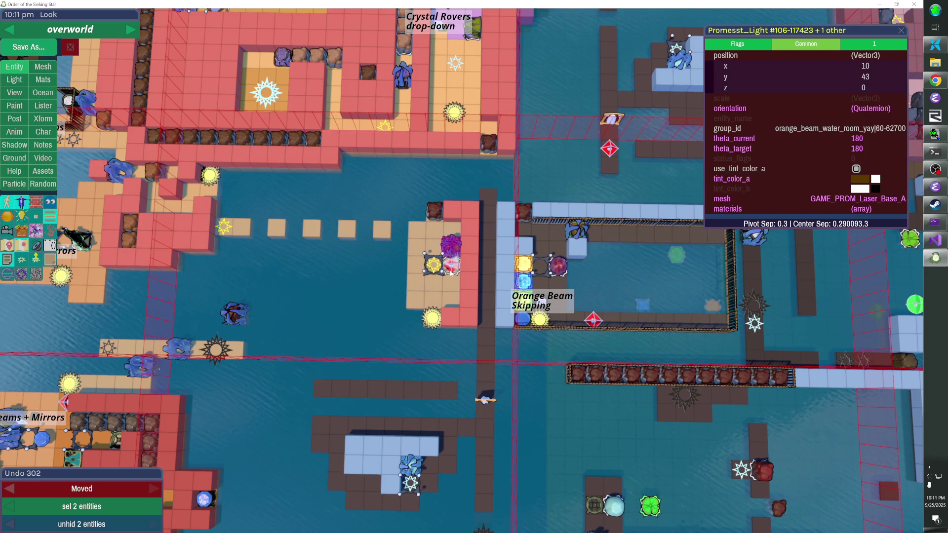
click(447, 275)
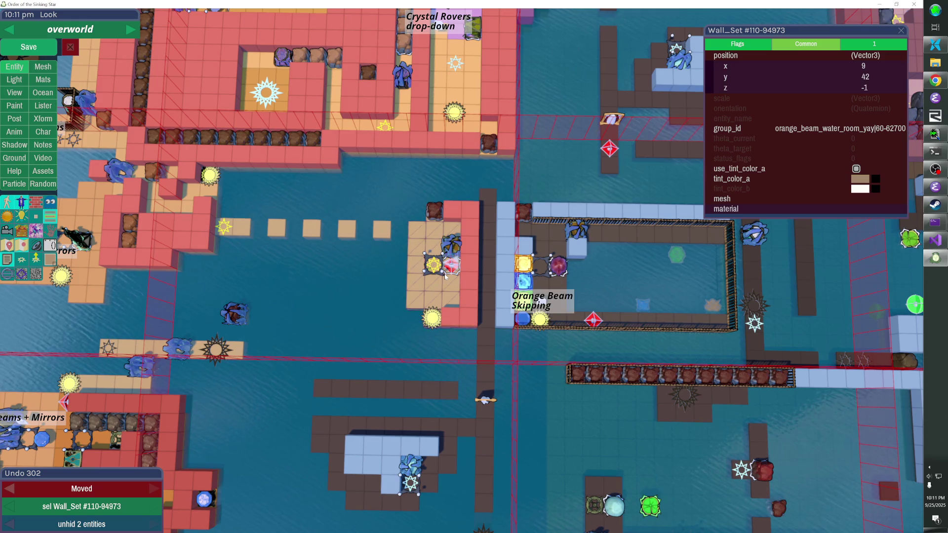
click(444, 276)
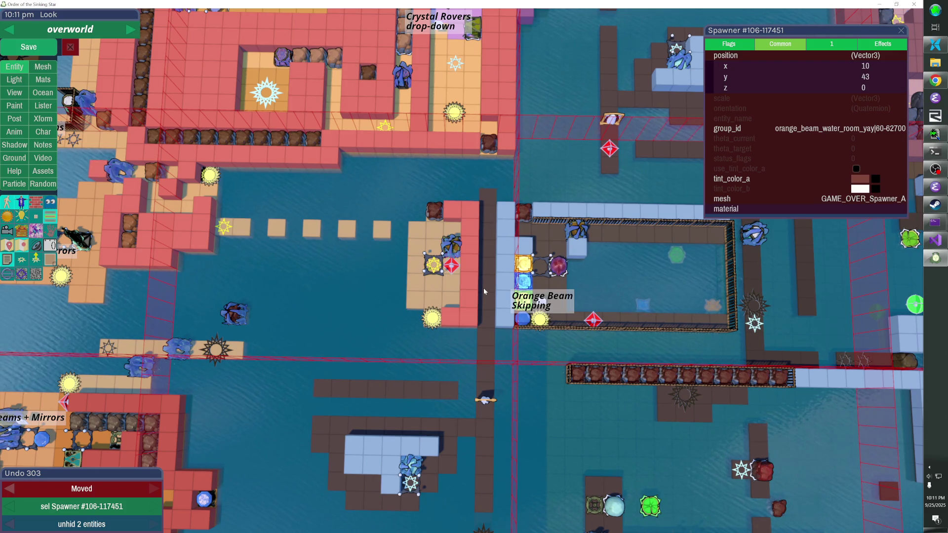
click(50, 216)
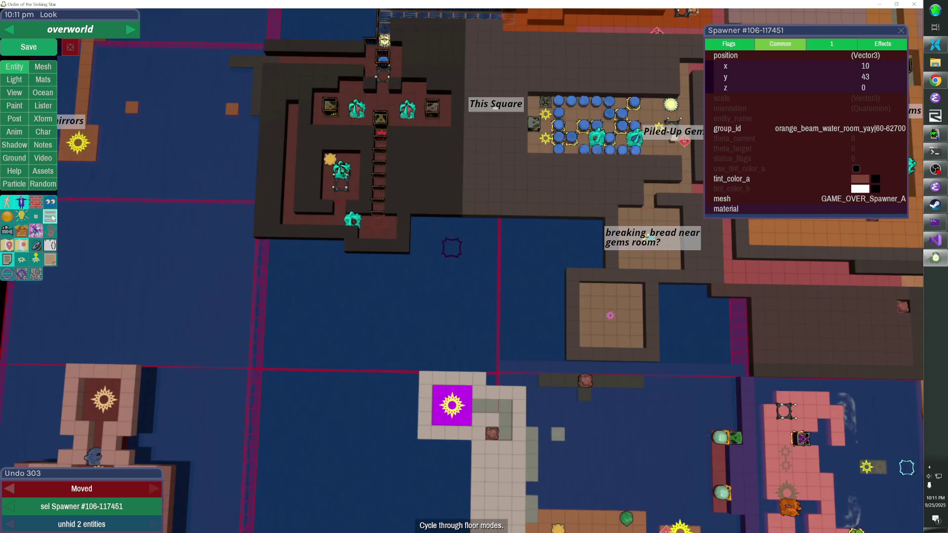
In the 3D view, nudge the orange drop-down marker down one cell and back up
click(50, 216)
scroll(437, 296, down, 5)
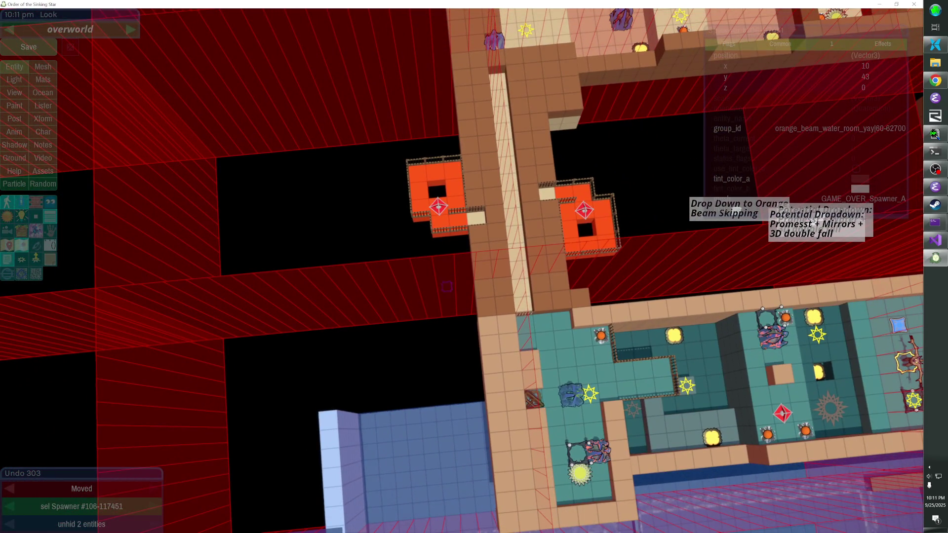
mouse_move(446, 286)
mouse_down()
mouse_move(438, 286)
mouse_move(444, 197)
mouse_up()
click(444, 193)
key(Down)
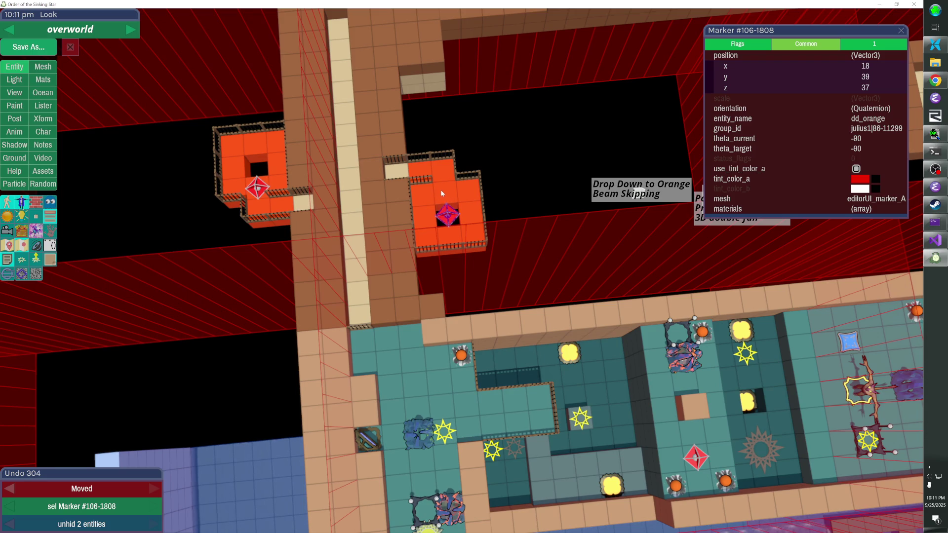
key(Up)
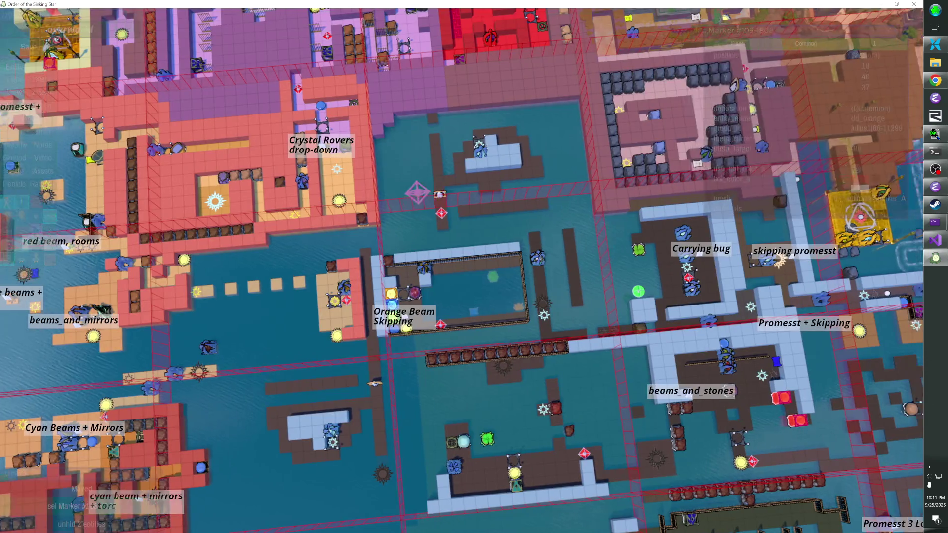
Try moving the purple rock toward 18, 39, then undo it to its original spot
click(389, 251)
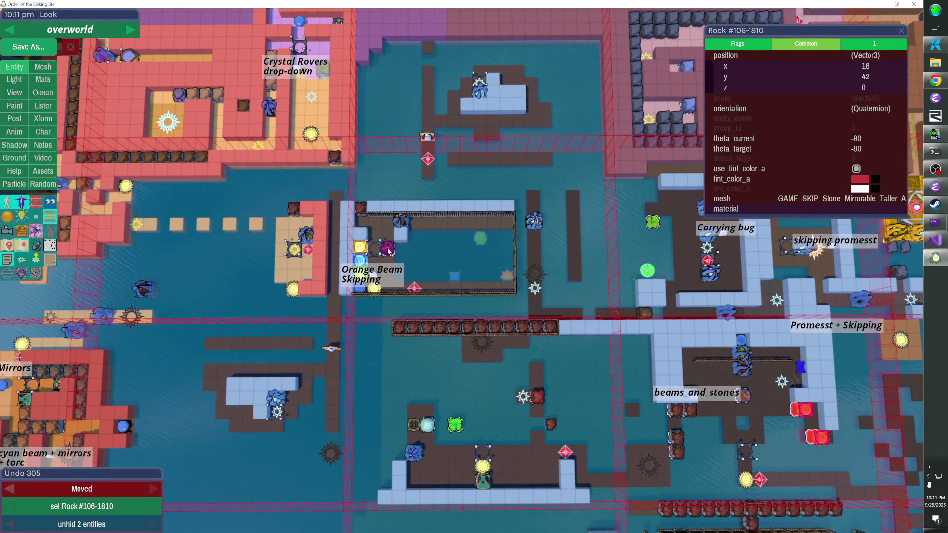
key(Right)
key(Right)
key(Down)
key(Down)
key(Down)
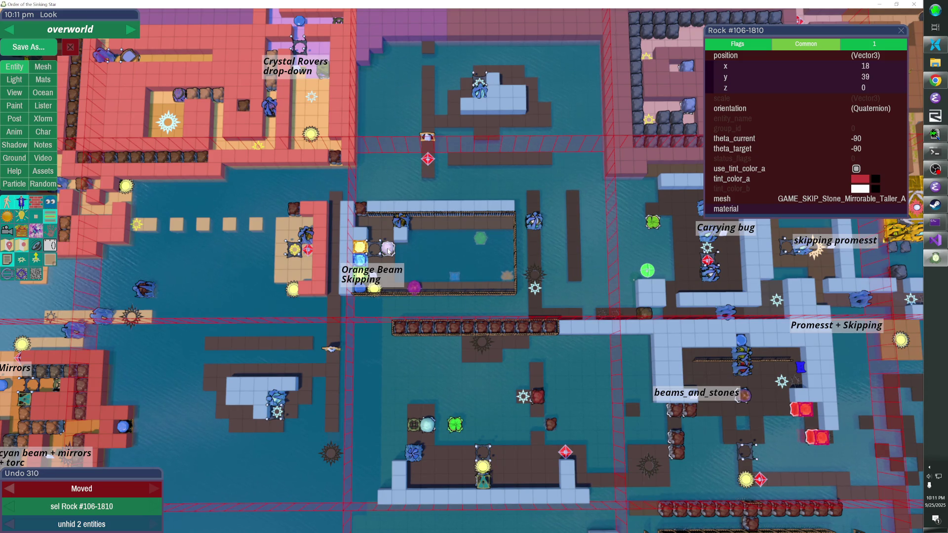
key(Right)
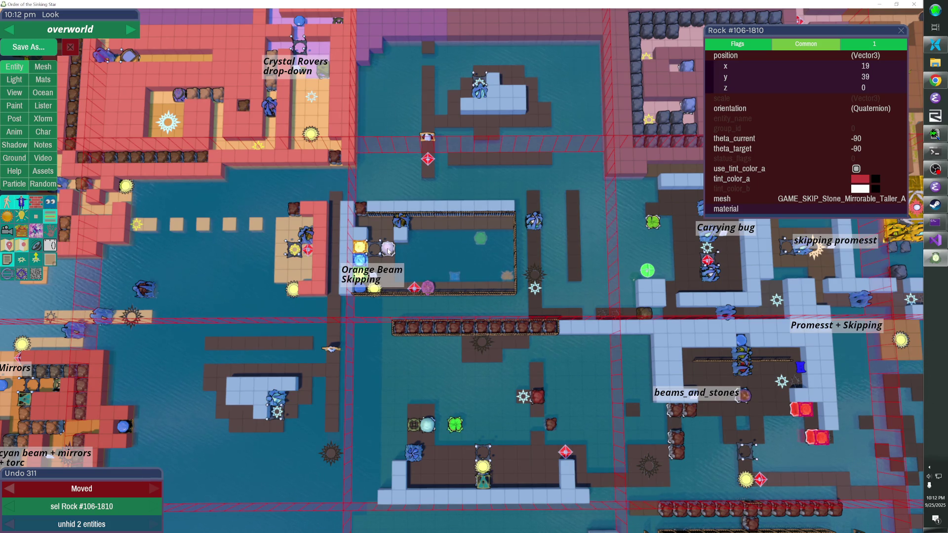
key(ctrl+z)
key(ctrl+z)
key(ctrl+z)
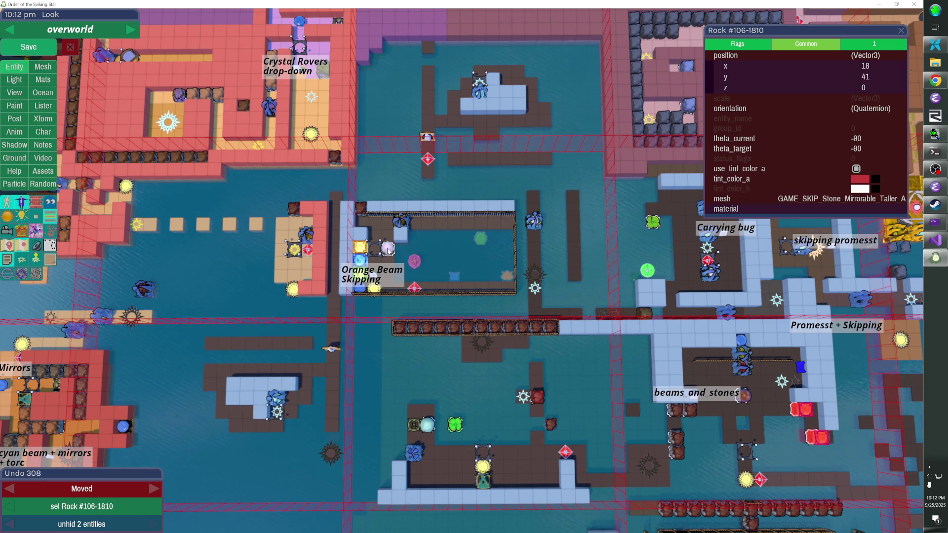
key(ctrl+z)
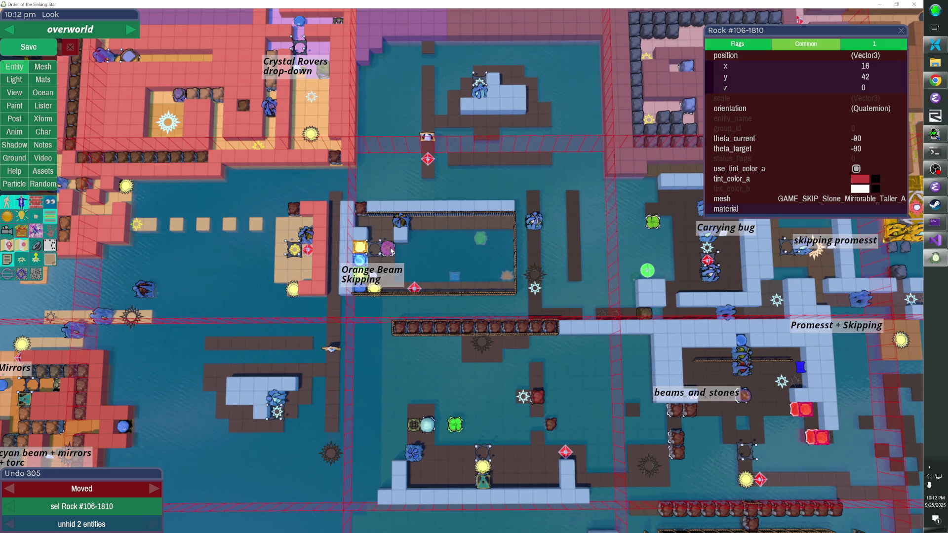
Move the oskip marker two cells right and the owater marker two cells left
click(415, 289)
key(Right)
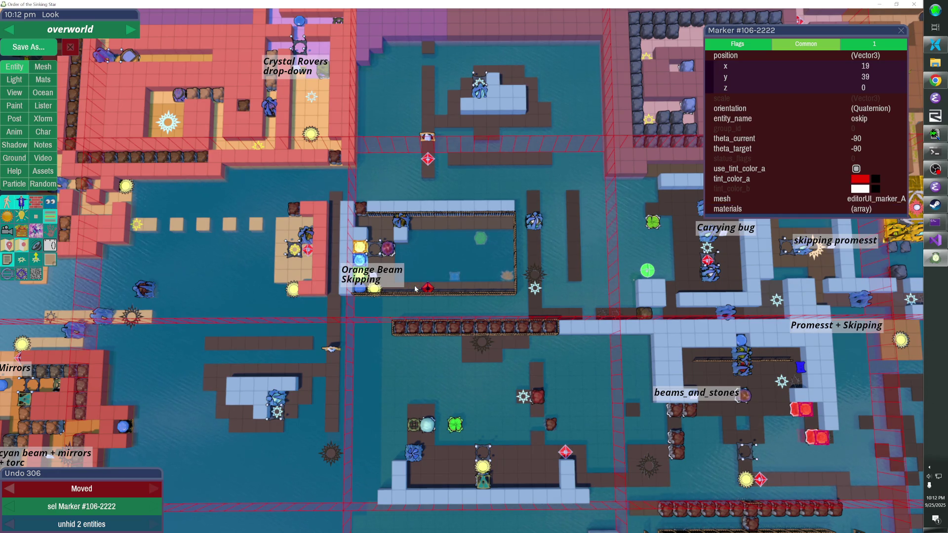
click(307, 250)
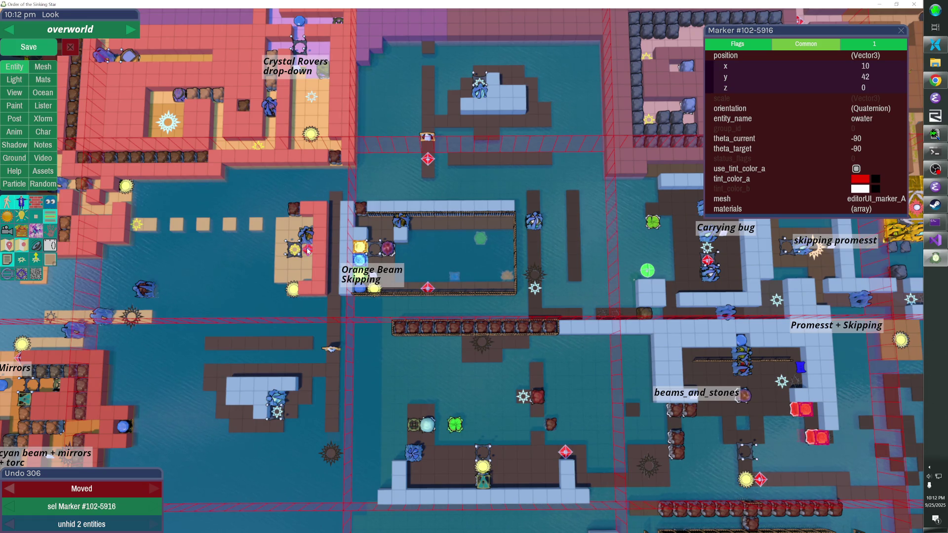
key(Left)
key(Left)
click(428, 288)
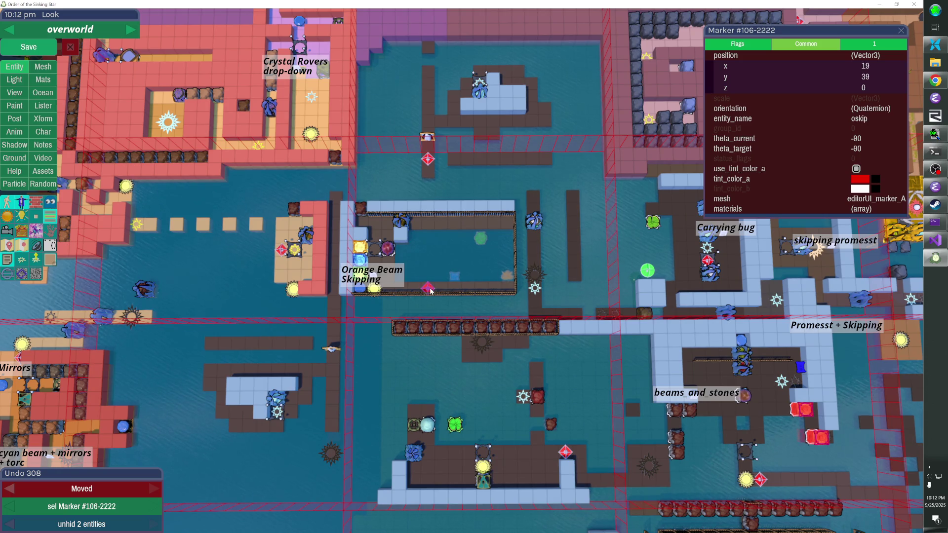
key(Right)
Select both laser-base lights, the wall set under them, and the platform spawner
click(308, 235)
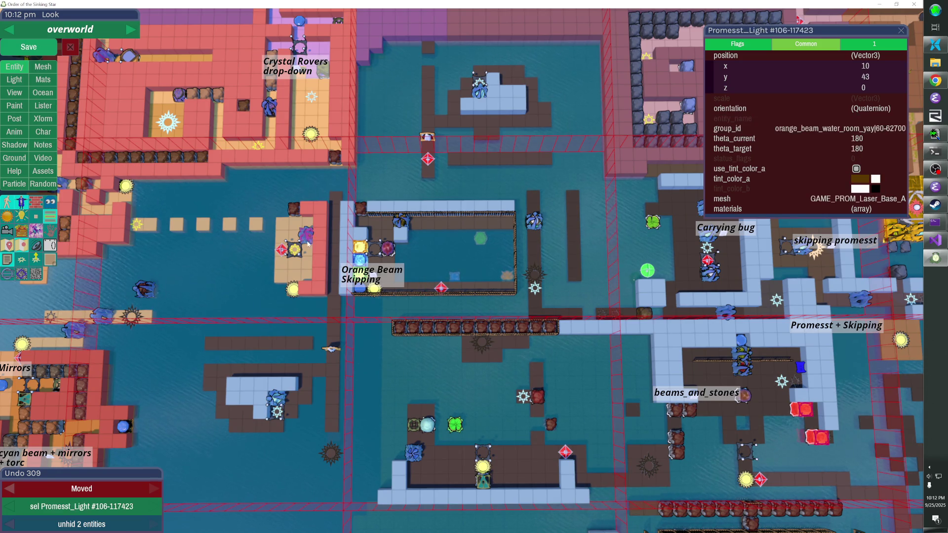
shift+click(306, 241)
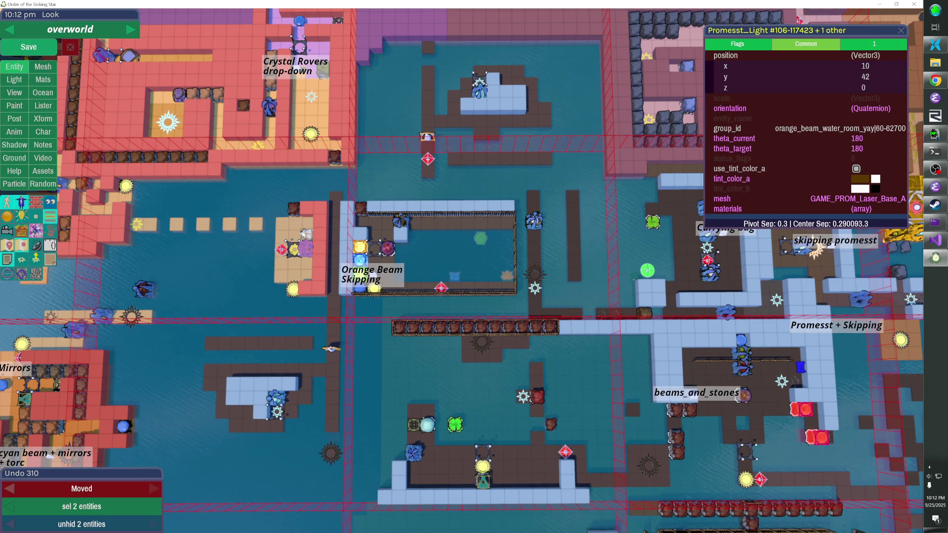
click(304, 232)
click(304, 233)
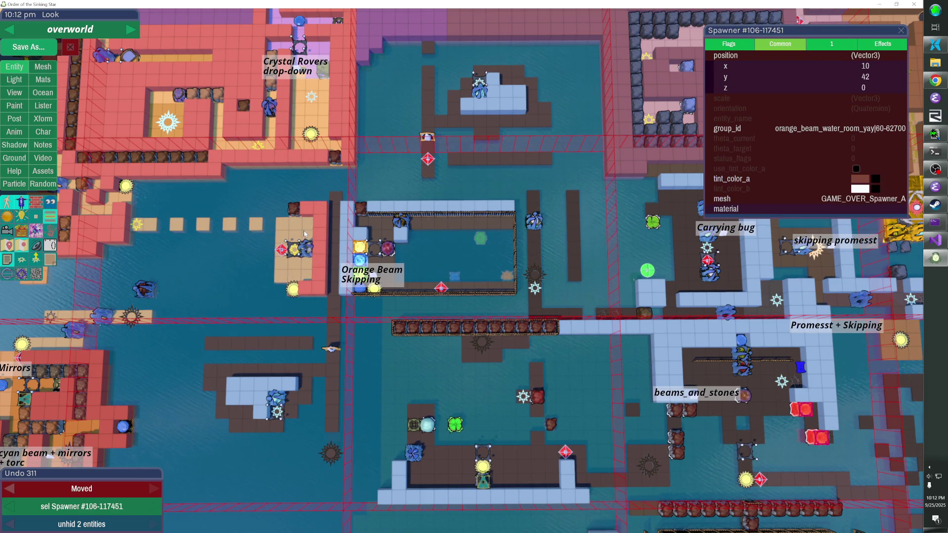
click(52, 220)
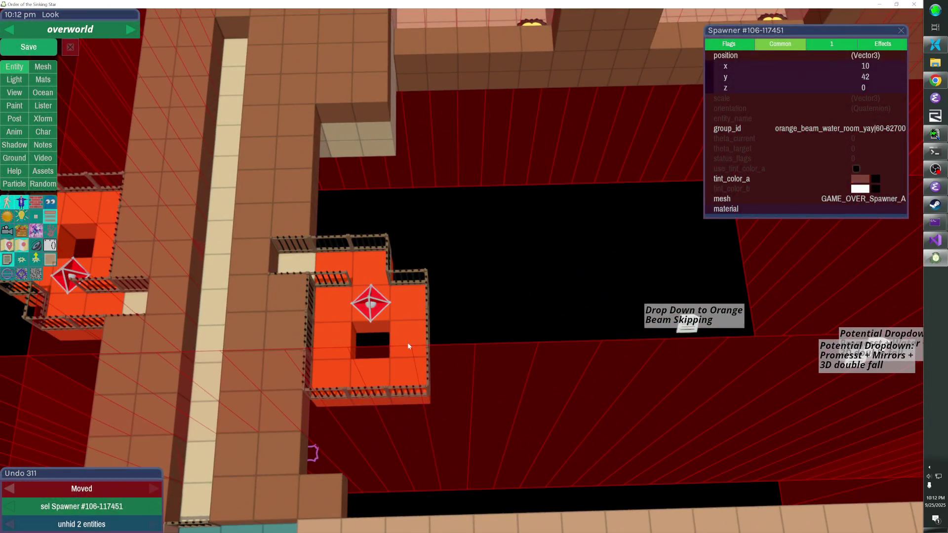
Shift one orange wall set one unit right and the other orange ring two tiles left
click(407, 342)
key(Right)
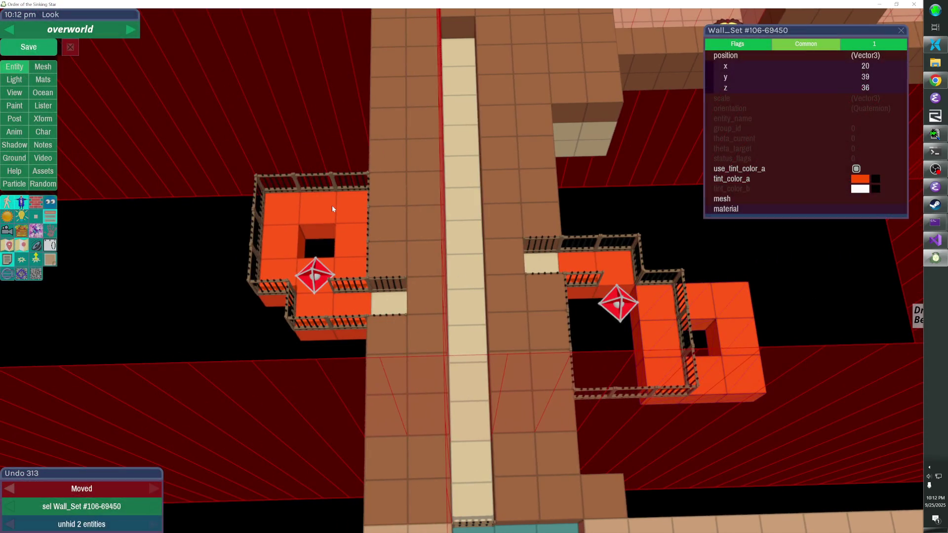
click(331, 205)
key(Left)
key(Left)
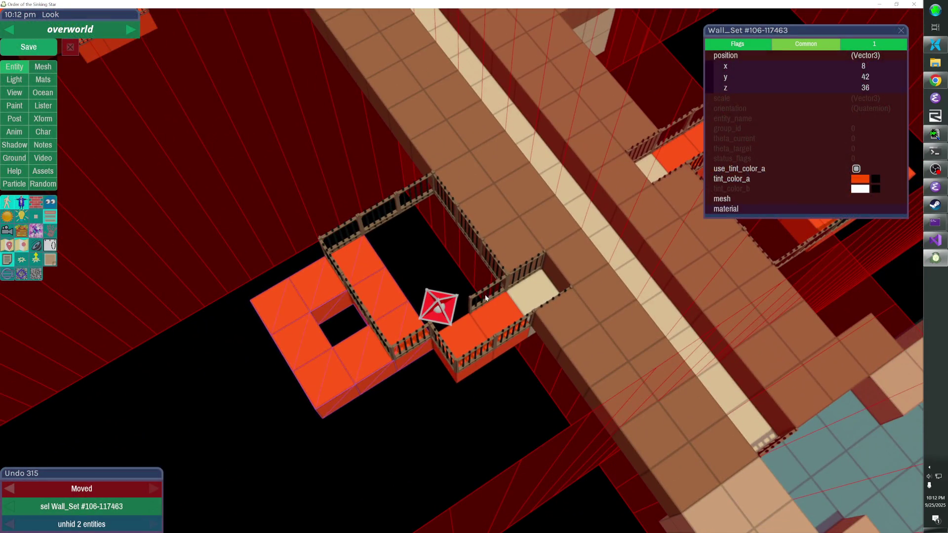
Shift all fences around the first orange platform left to form an outer square
click(487, 291)
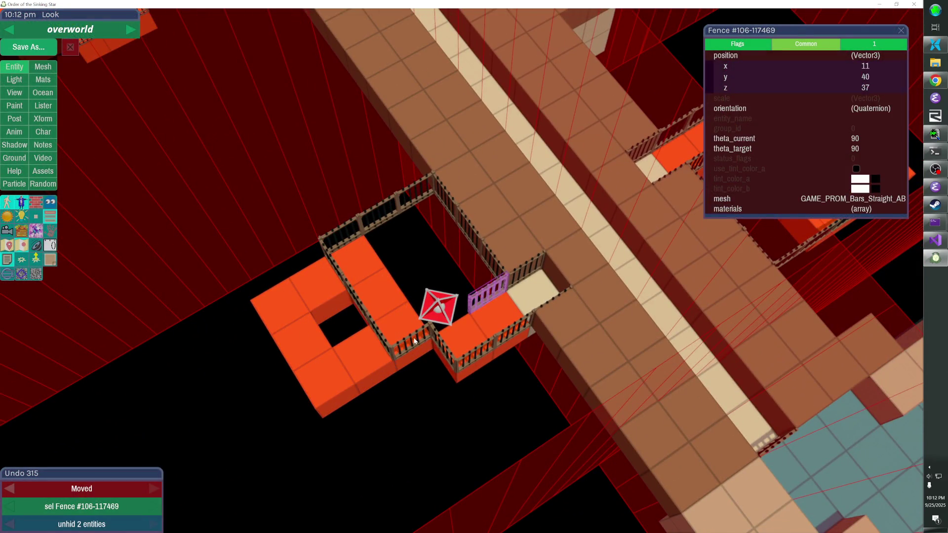
shift+click(409, 339)
shift+click(371, 321)
shift+click(347, 292)
shift+click(345, 236)
shift+click(378, 213)
shift+click(428, 198)
shift+click(340, 228)
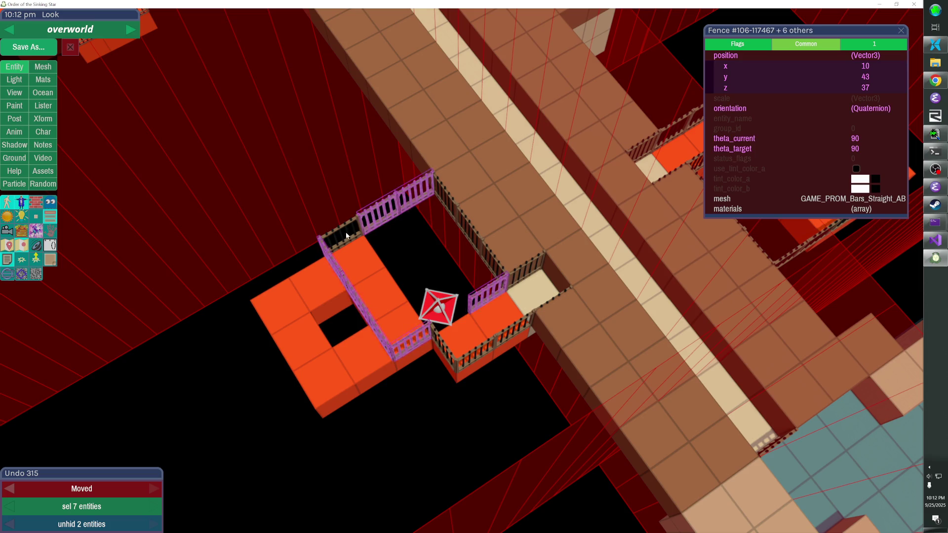
shift+click(446, 195)
shift+click(473, 233)
shift+click(489, 256)
key(Left)
key(Left)
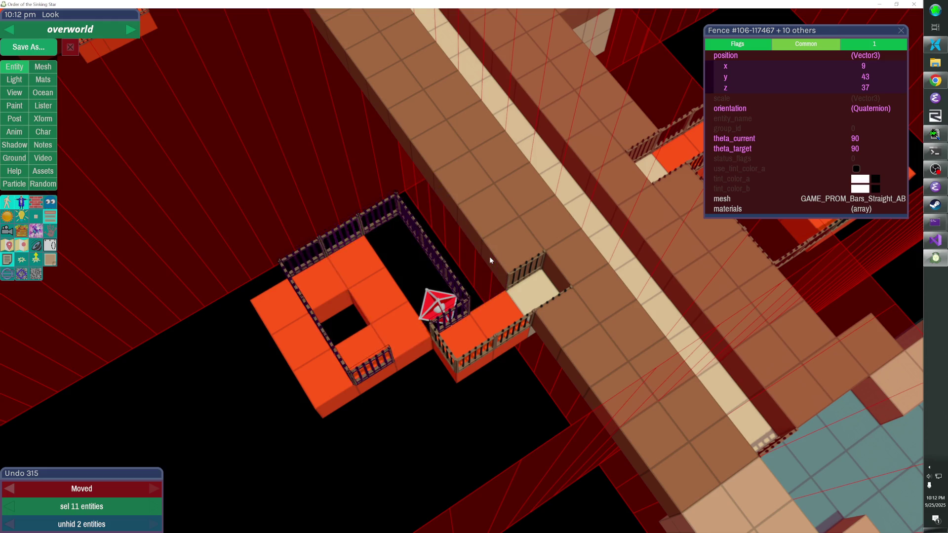
Move the two walkway-side fences two units outward and add an orange cube beneath them
click(452, 343)
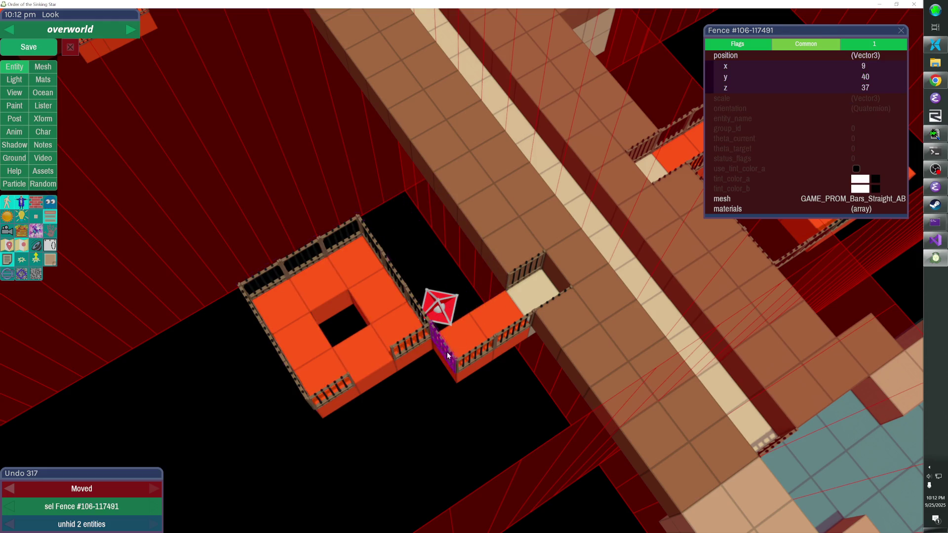
shift+click(469, 353)
key(Left)
key(Left)
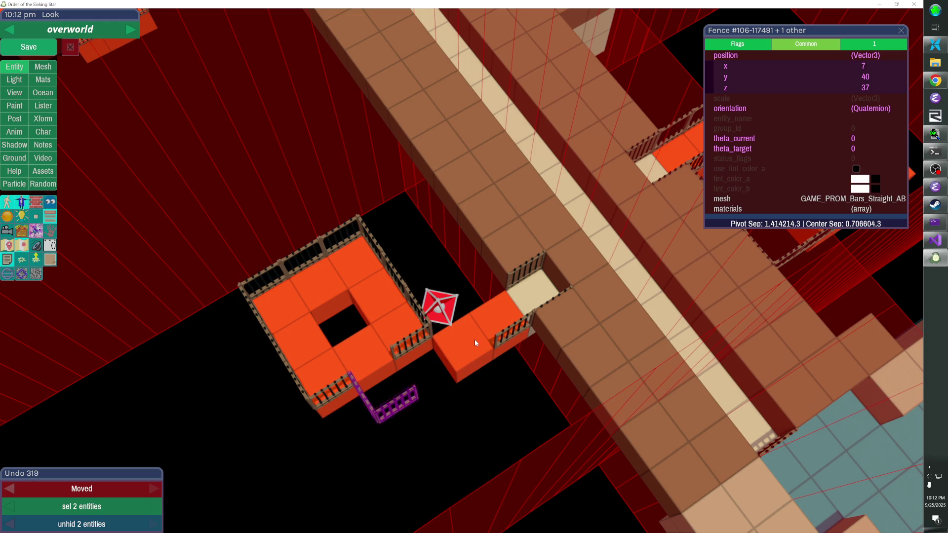
key(c)
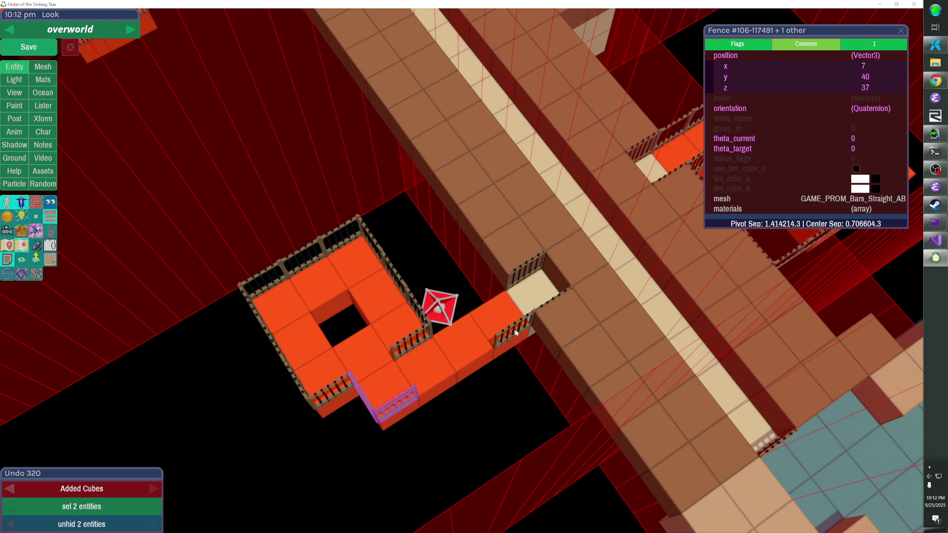
Slide a fence along the walkway and move two fences to the walkway's upper edge
click(402, 401)
click(433, 386)
key(Right)
key(Right)
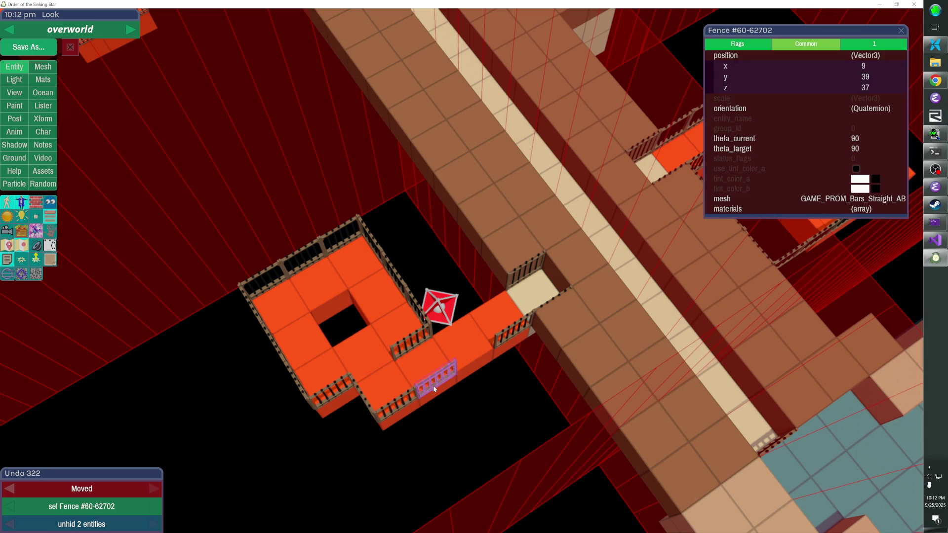
click(434, 386)
mouse_move(434, 386)
mouse_down()
mouse_move(341, 353)
mouse_move(274, 274)
mouse_up()
click(274, 274)
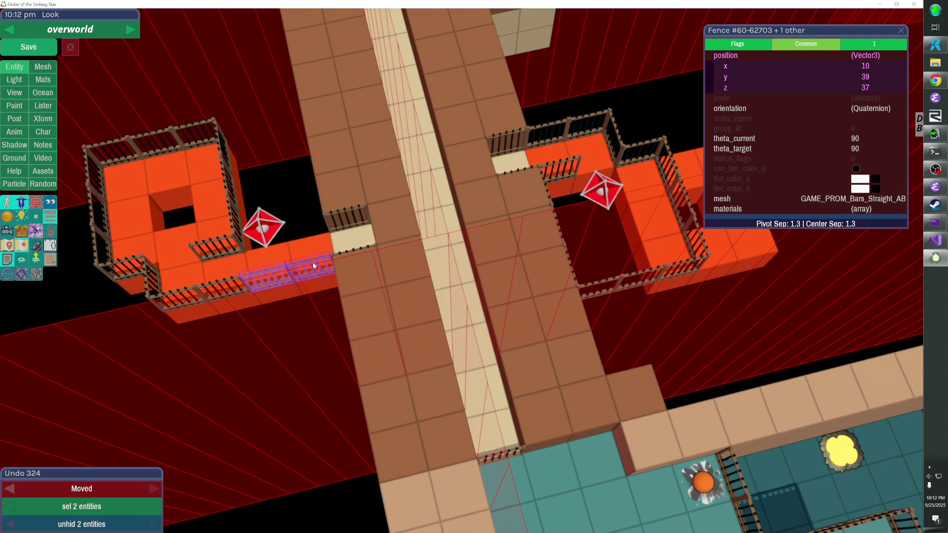
key(Up)
Select the right-hand platform's fences and slide the right fence pair two units right
drag(312, 262, 312, 262)
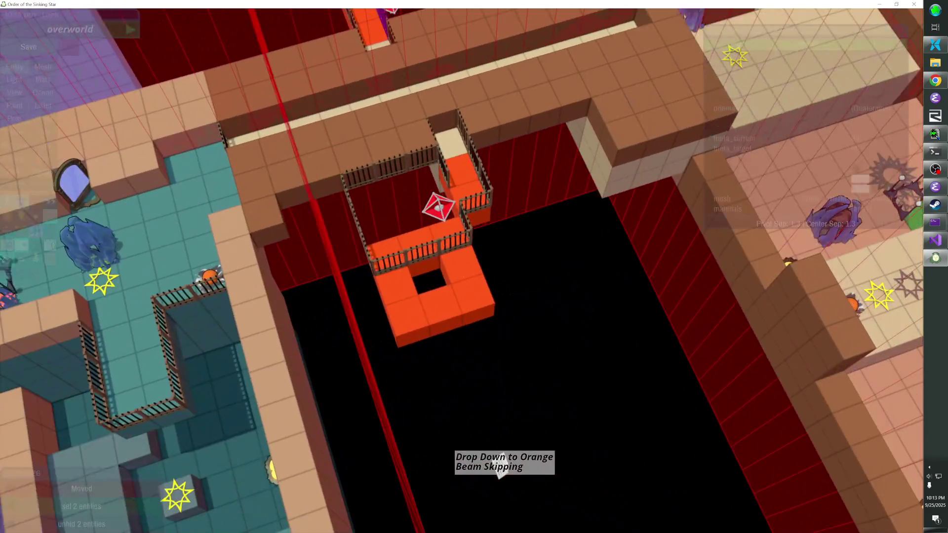
shift+click(376, 250)
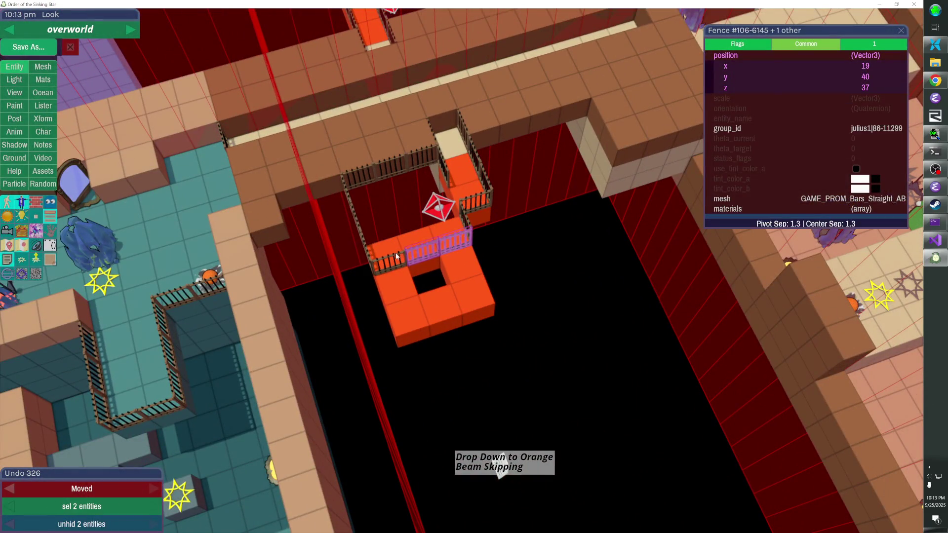
shift+click(356, 212)
shift+click(374, 169)
shift+click(395, 164)
shift+click(419, 161)
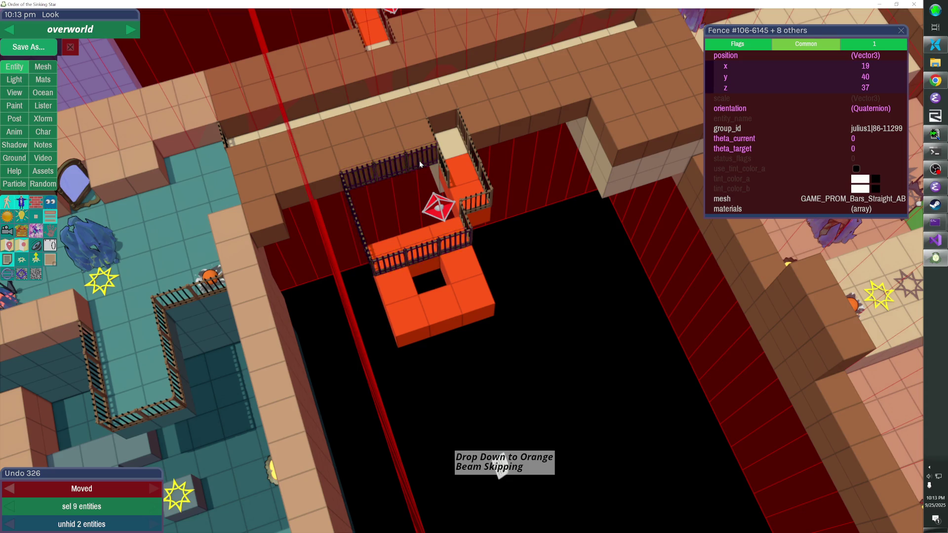
shift+click(443, 164)
scroll(467, 209, down, 2)
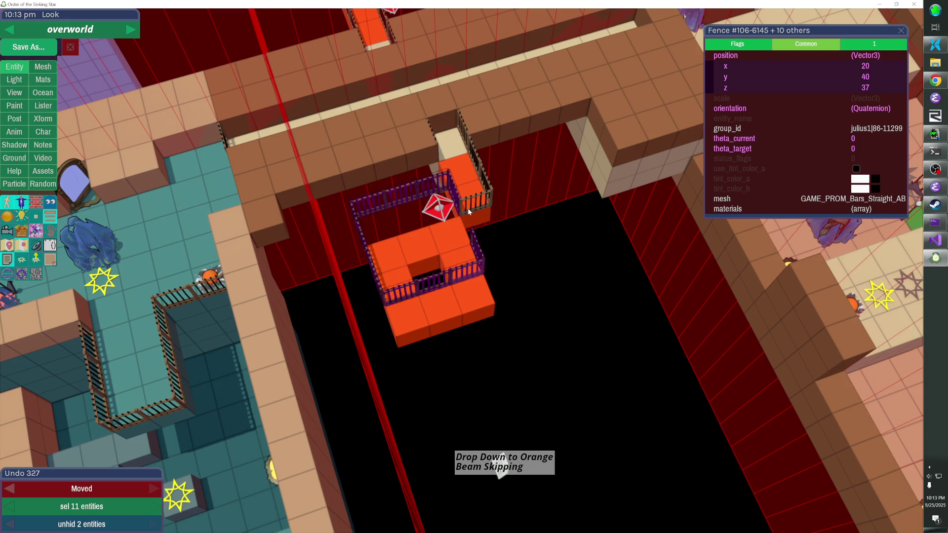
click(482, 202)
key(Right)
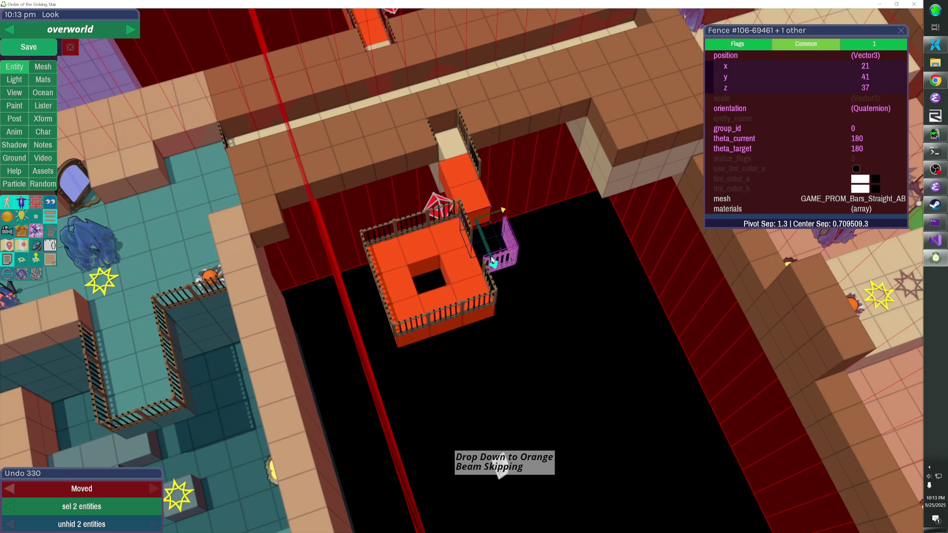
Paste two extra fence copies and nudge them into place around the right platform
click(473, 232)
key(ctrl+v)
key(ctrl+v)
key(Left)
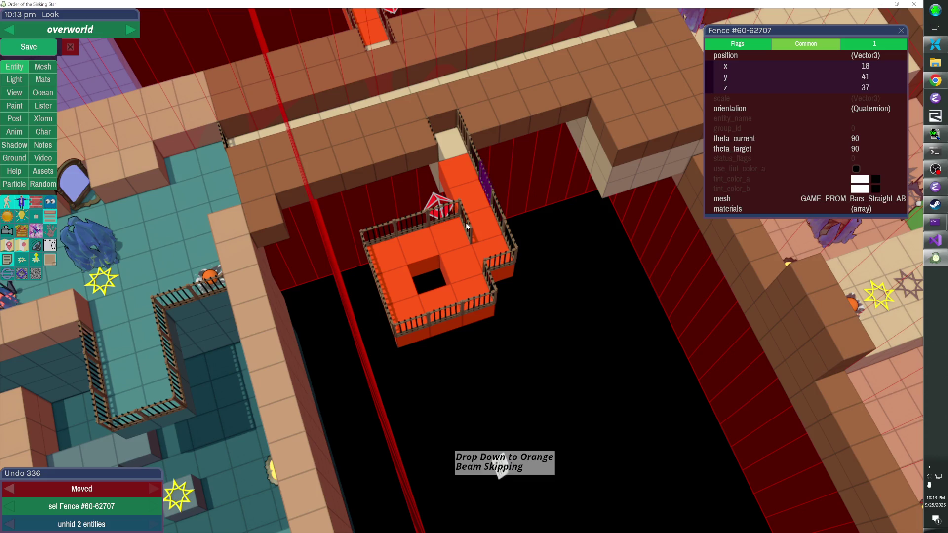
shift+click(474, 156)
key(ctrl+v)
key(Up)
key(t)
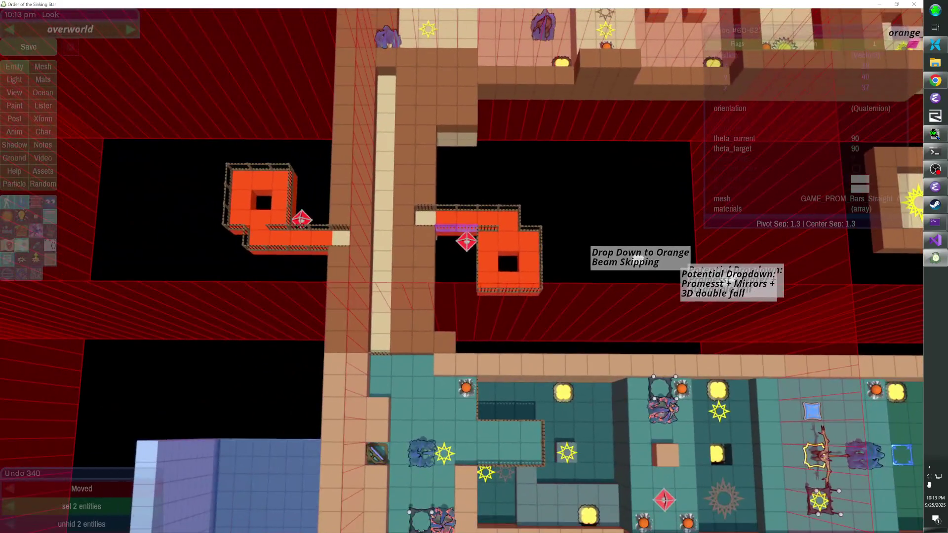
click(461, 271)
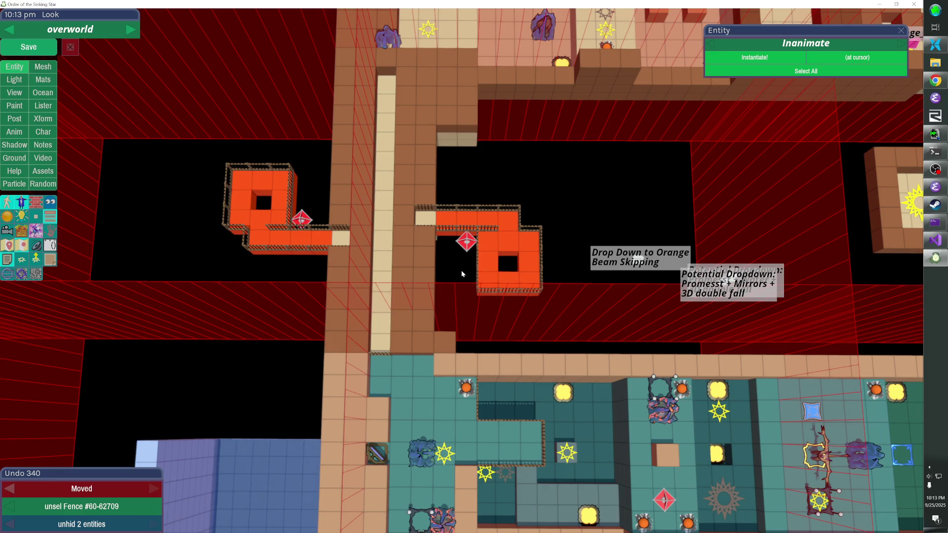
Move dd_orange right and dd_orange_water left onto their platforms, then save the overworld
click(467, 242)
key(Right)
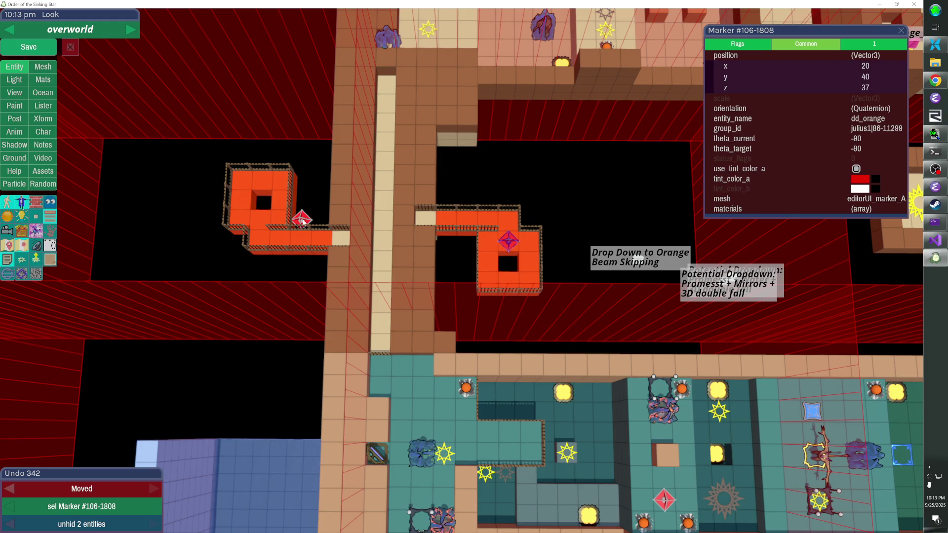
click(302, 219)
key(Left)
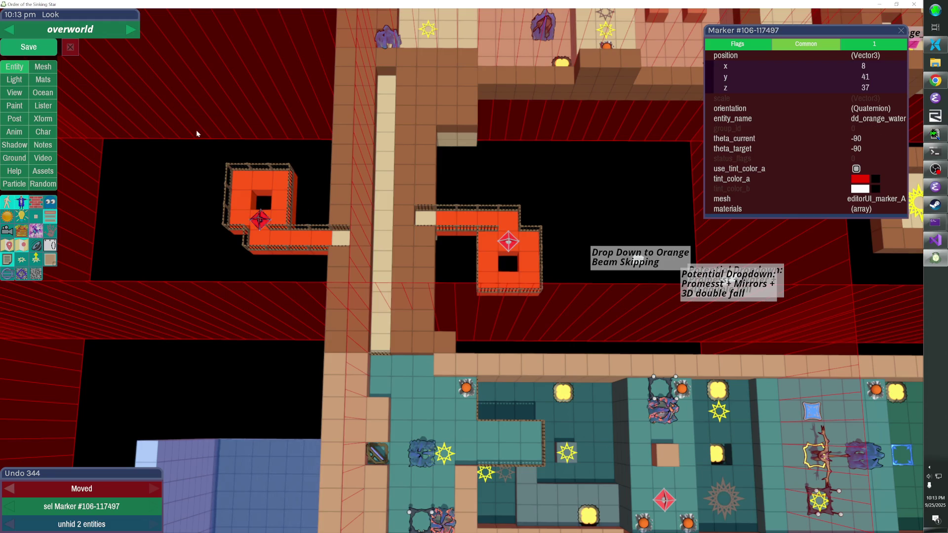
click(41, 50)
click(40, 50)
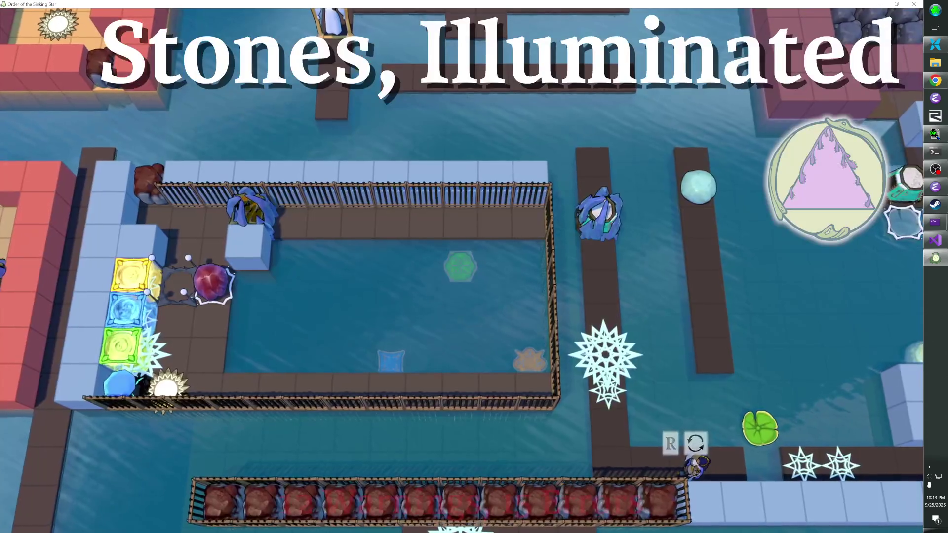
Teleport to the drop-down spot with the console command 'go dd_orange_water'
key(grave)
text(go dd_orange_water)
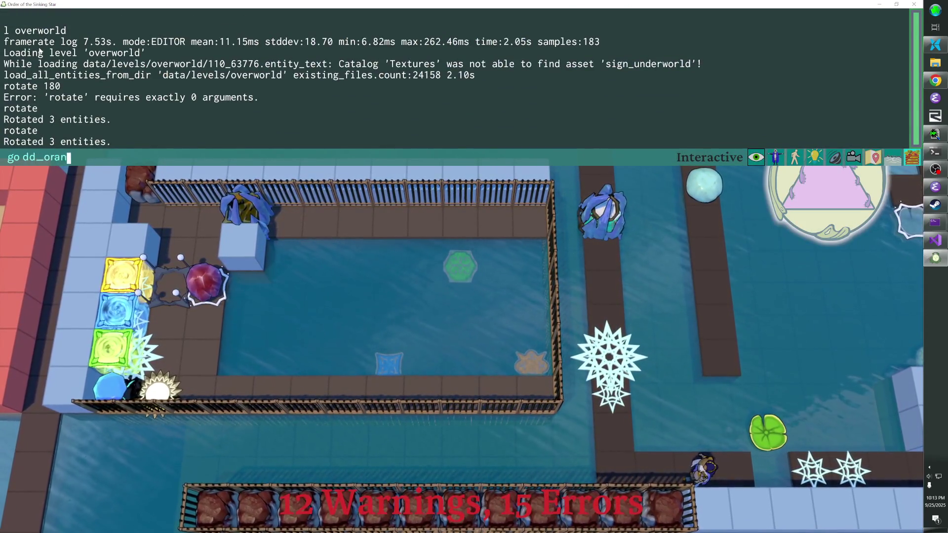
key(Return)
key(grave)
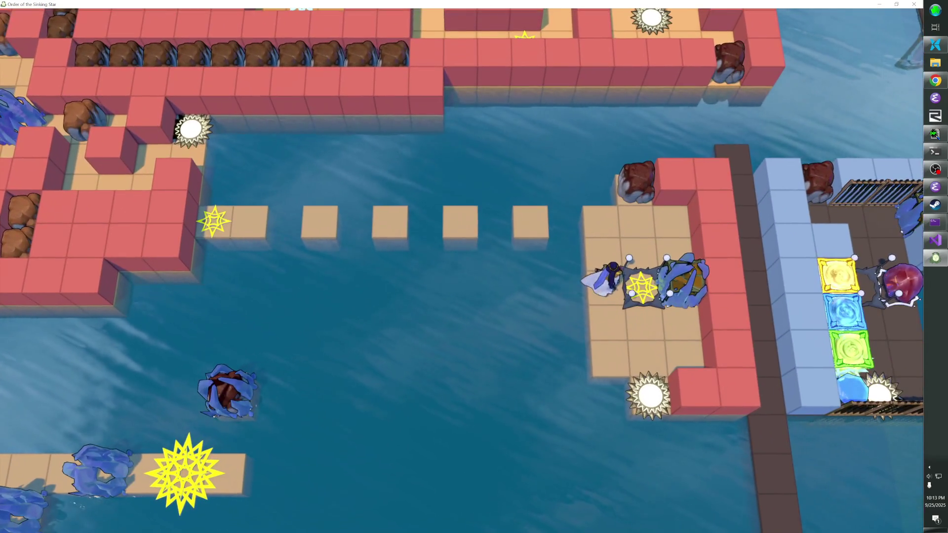
Walk the character around the star block and boulder, ending back on the orange star block
key(Up)
key(Up)
key(Up)
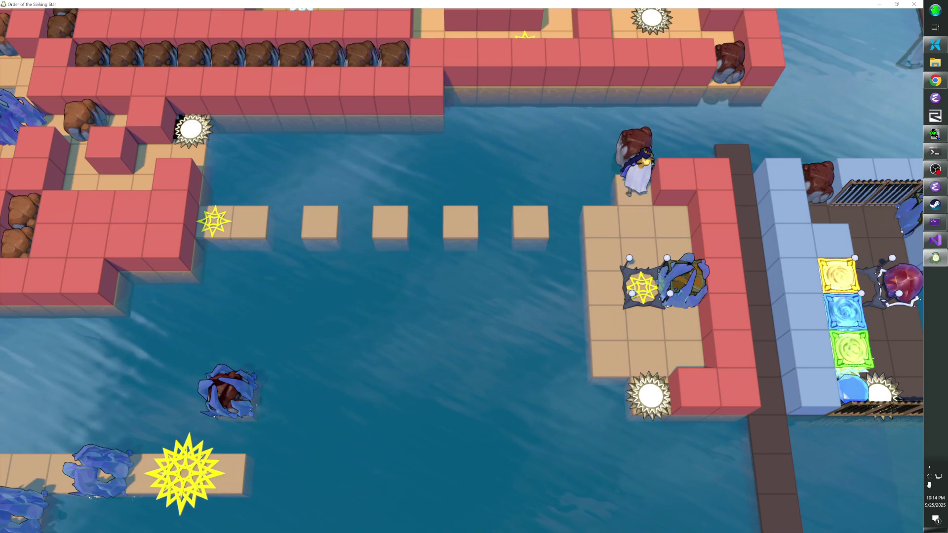
key(Down)
key(Down)
key(Down)
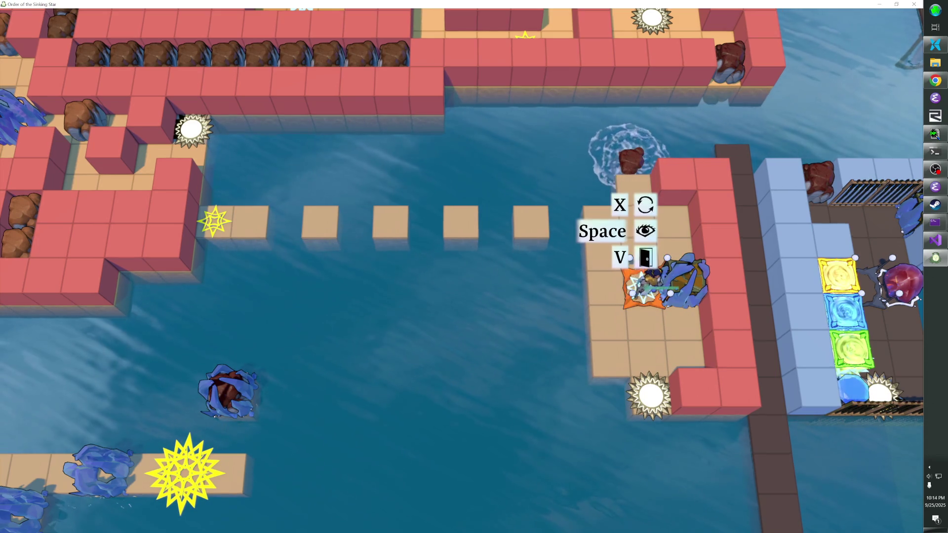
key(Left)
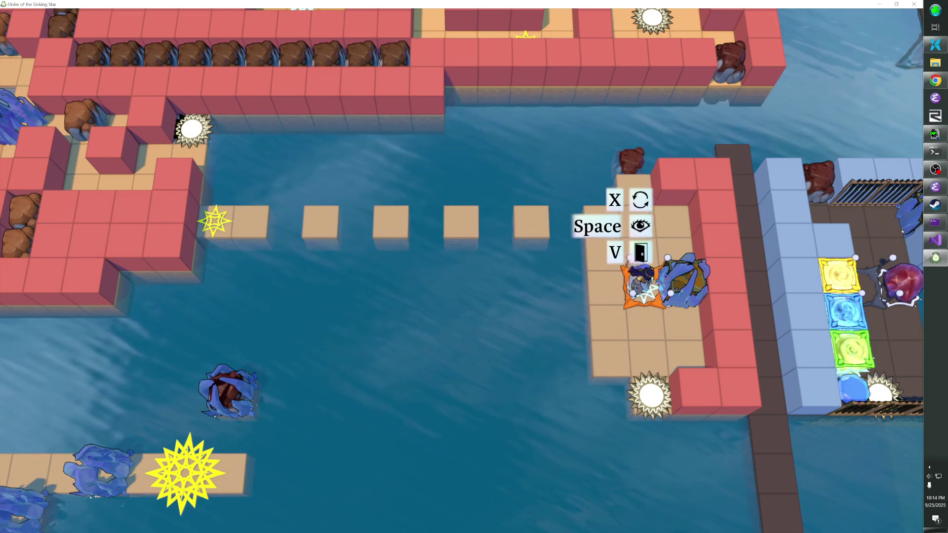
key(Up)
key(Right)
key(Down)
key(Down)
key(Right)
key(Left)
key(Up)
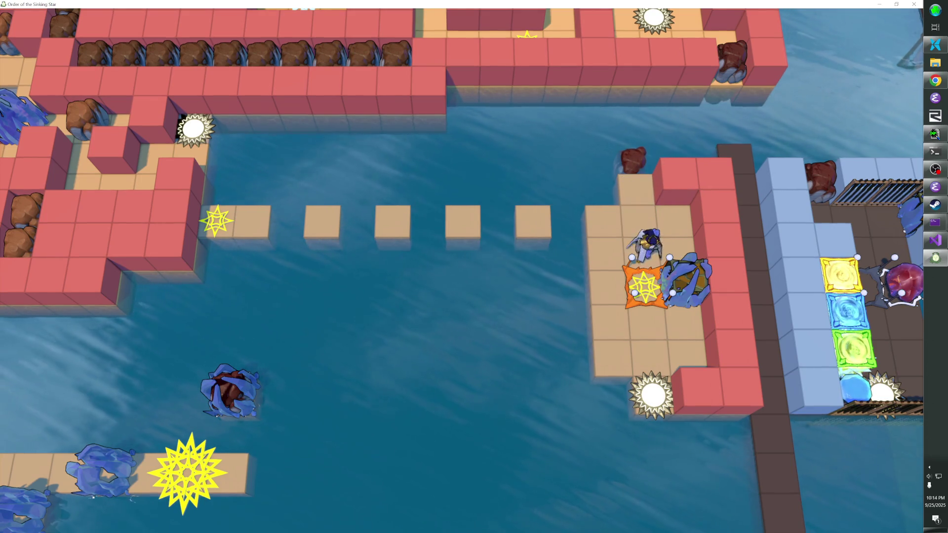
key(Tab)
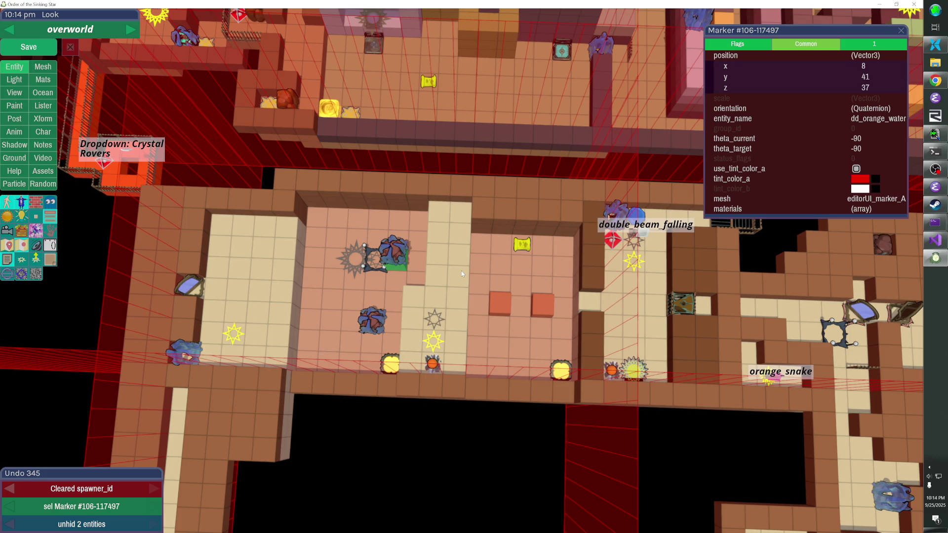
Locate and zoom in on the orange ring wall set to be duplicated
mouse_move(460, 270)
mouse_down()
mouse_move(514, 247)
mouse_move(312, 195)
mouse_move(345, 193)
mouse_up()
click(312, 195)
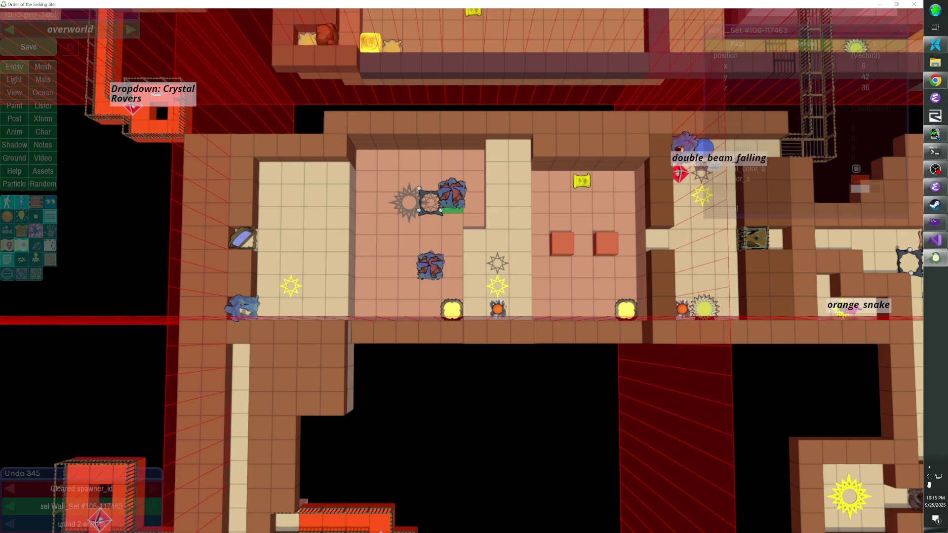
key(Up)
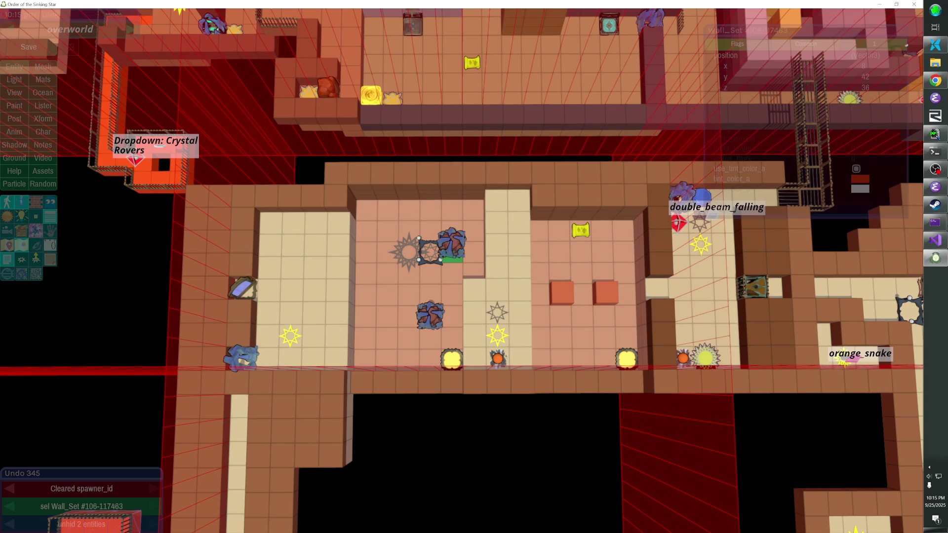
key(Left)
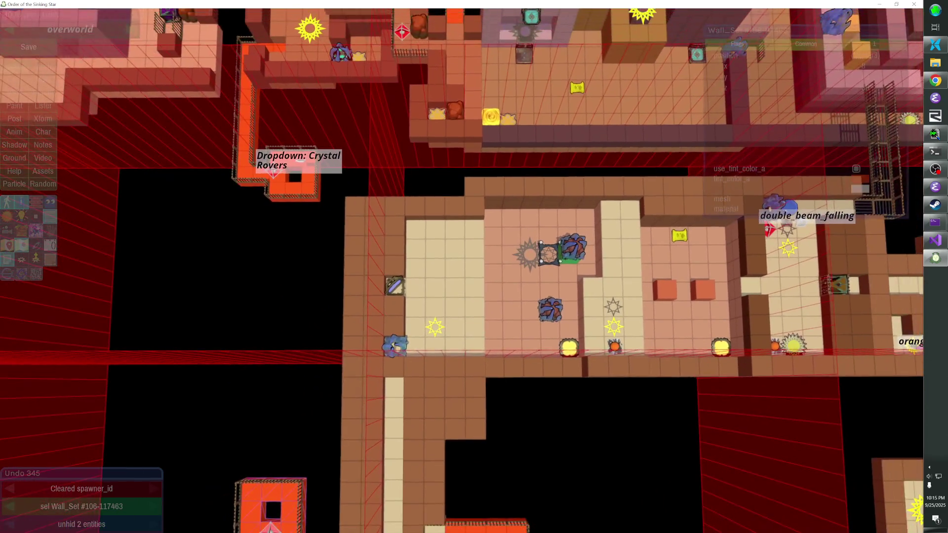
key(Page_Down)
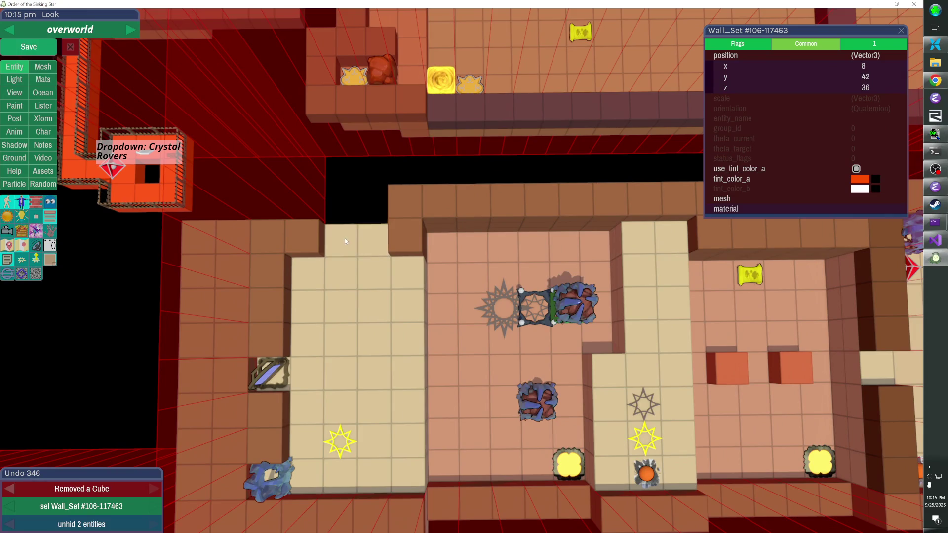
Paste a copy of the orange ring wall set and drag a row of wall cubes from the back wall
click(358, 224)
key(ctrl+v)
key(Up)
key(Down)
mouse_move(375, 238)
mouse_down()
mouse_move(311, 212)
mouse_move(326, 242)
mouse_move(296, 217)
mouse_move(444, 296)
mouse_move(640, 349)
mouse_move(583, 311)
mouse_up()
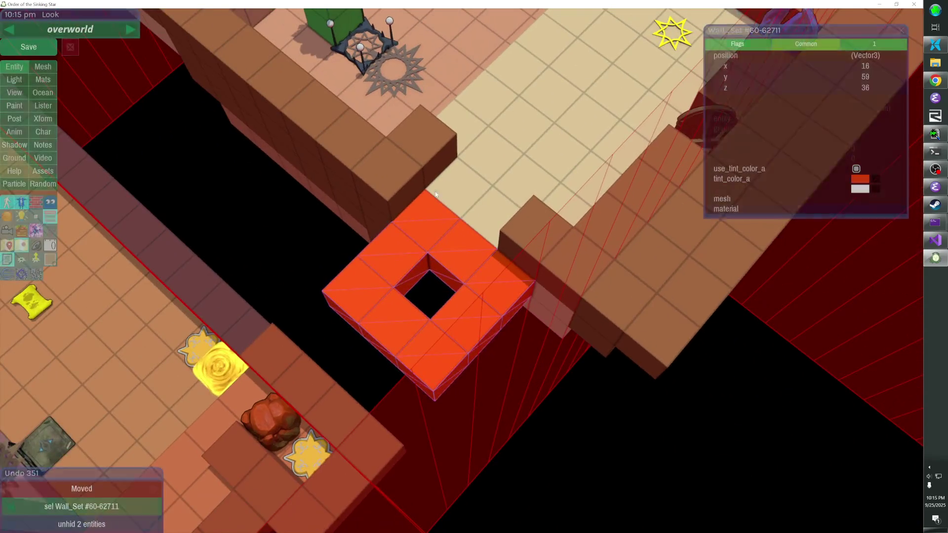
mouse_move(434, 162)
mouse_down()
mouse_move(324, 263)
mouse_move(300, 300)
mouse_move(394, 381)
mouse_move(493, 381)
mouse_move(461, 270)
mouse_up()
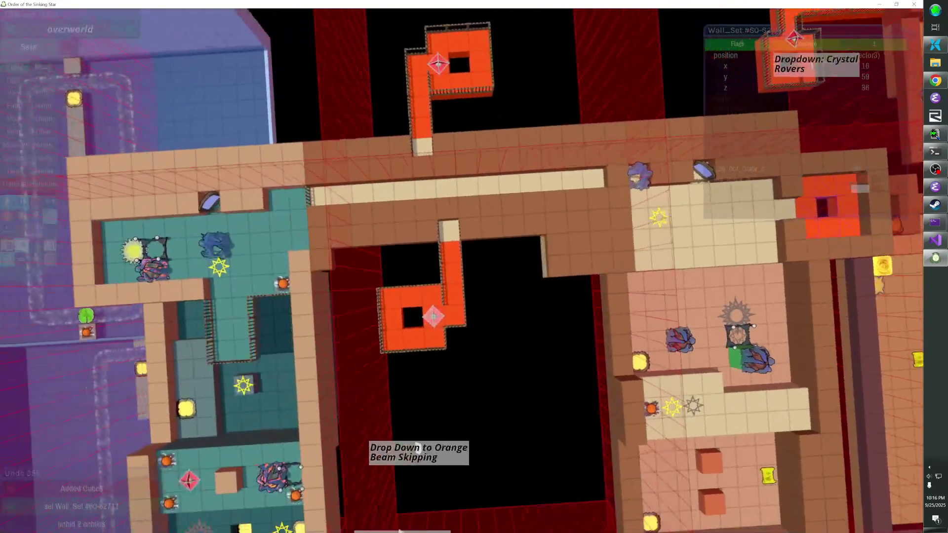
Paste a copy of the dd_orange marker and append '_2' to its entity name
click(540, 277)
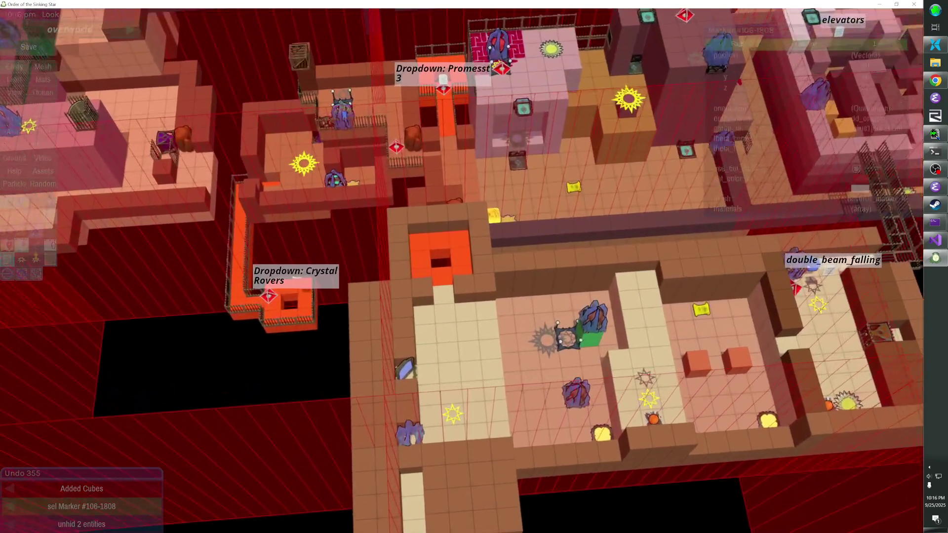
key(ctrl+v)
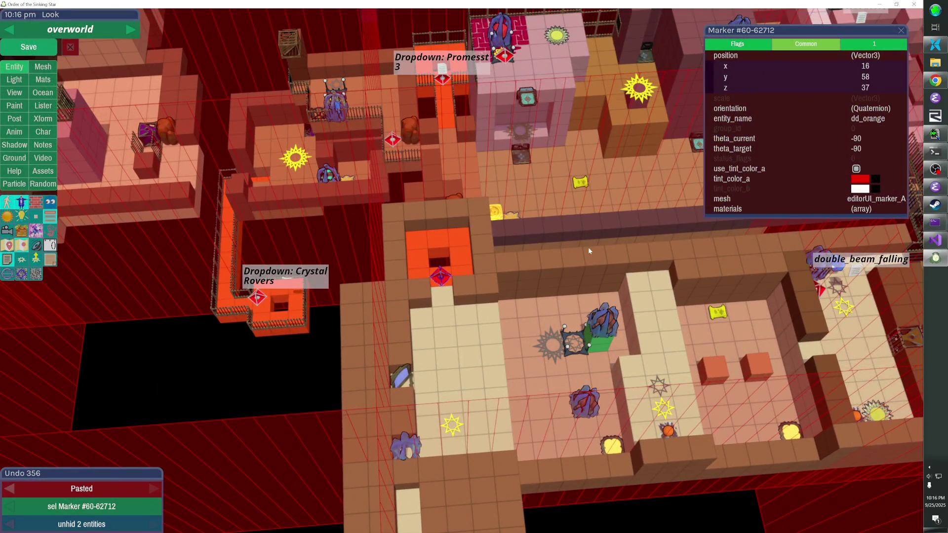
click(803, 118)
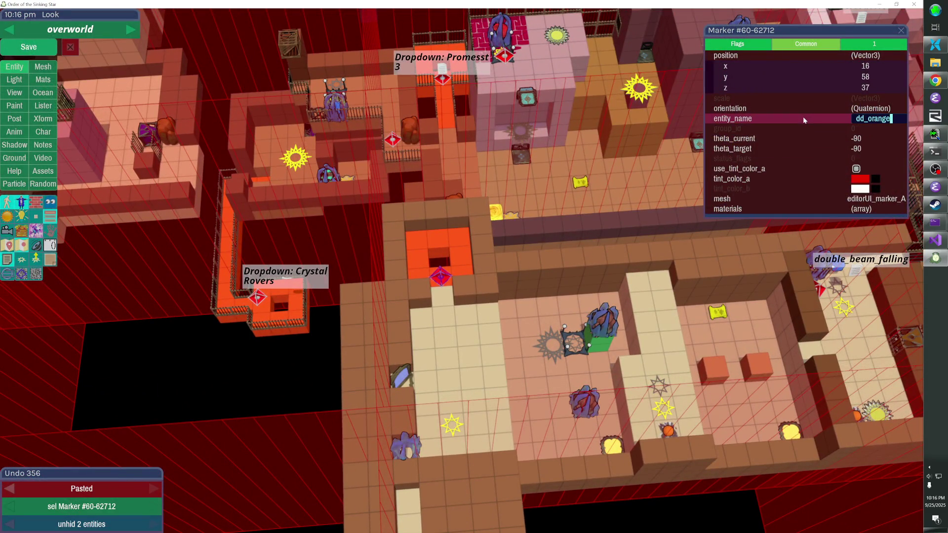
text(_2)
key(Return)
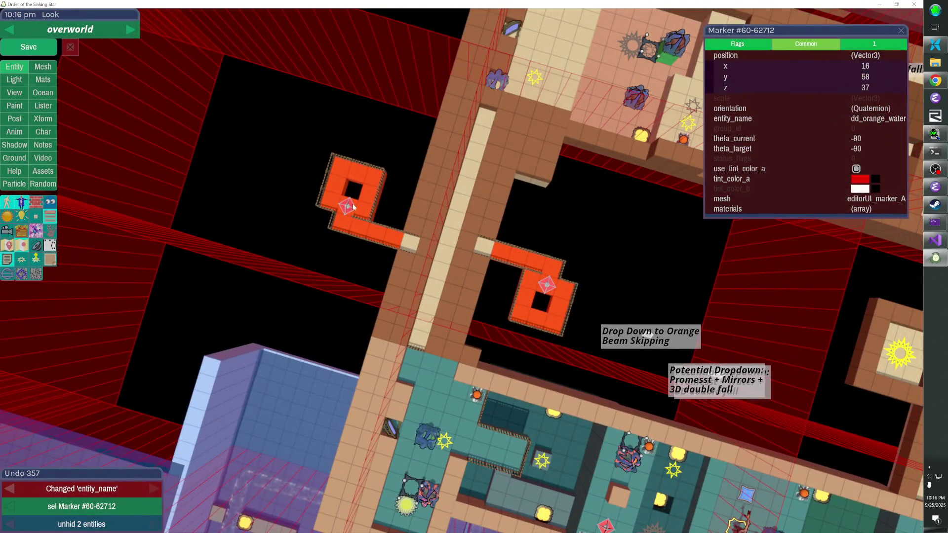
Check the left dropdown marker's entity name, then reselect the pasted marker
click(348, 204)
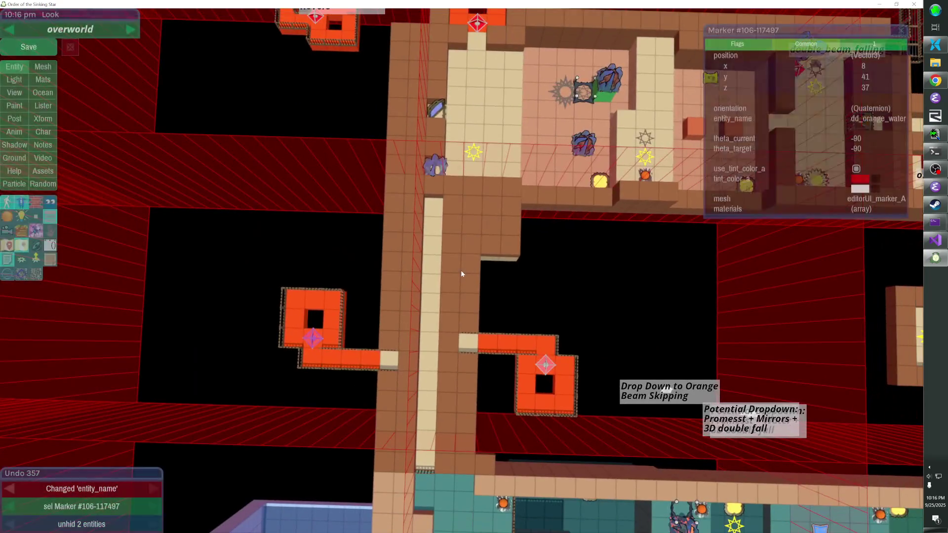
click(762, 122)
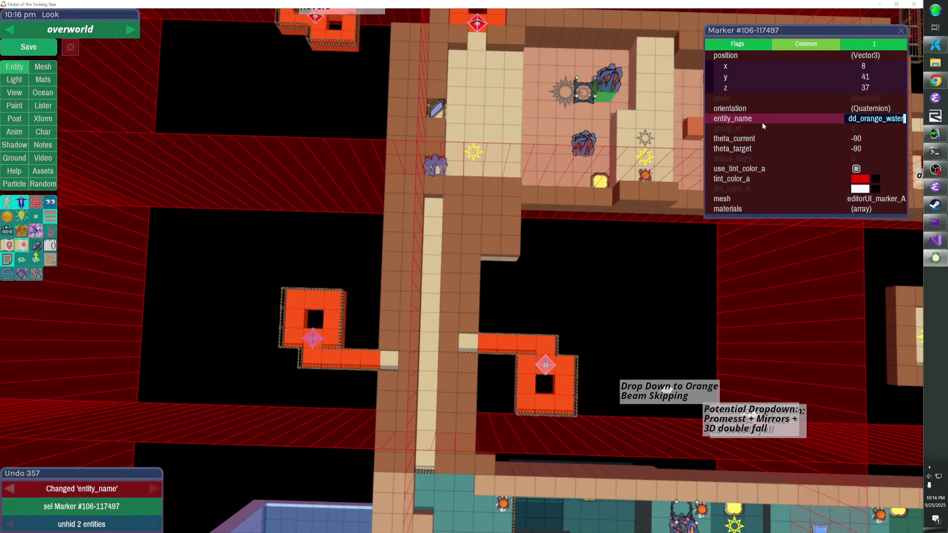
click(866, 119)
text(_mirro)
key(Return)
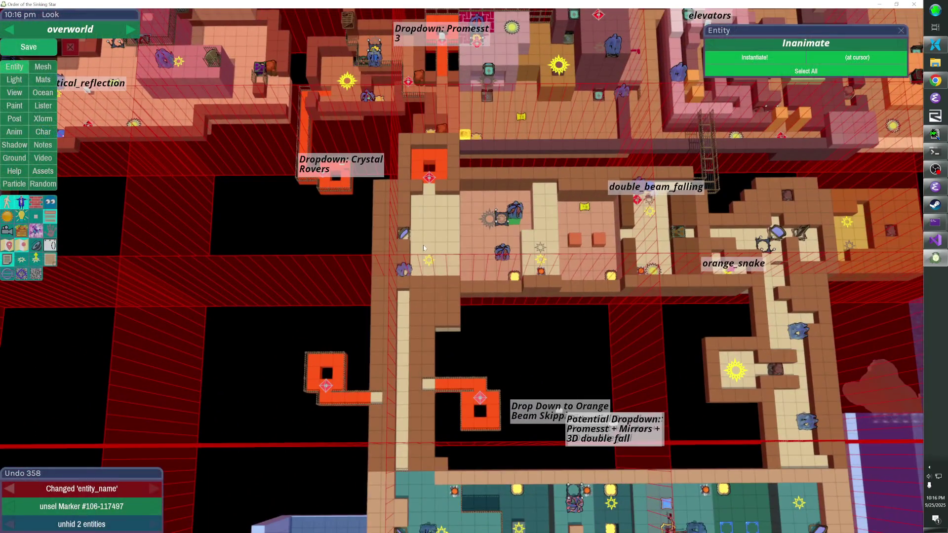
click(429, 178)
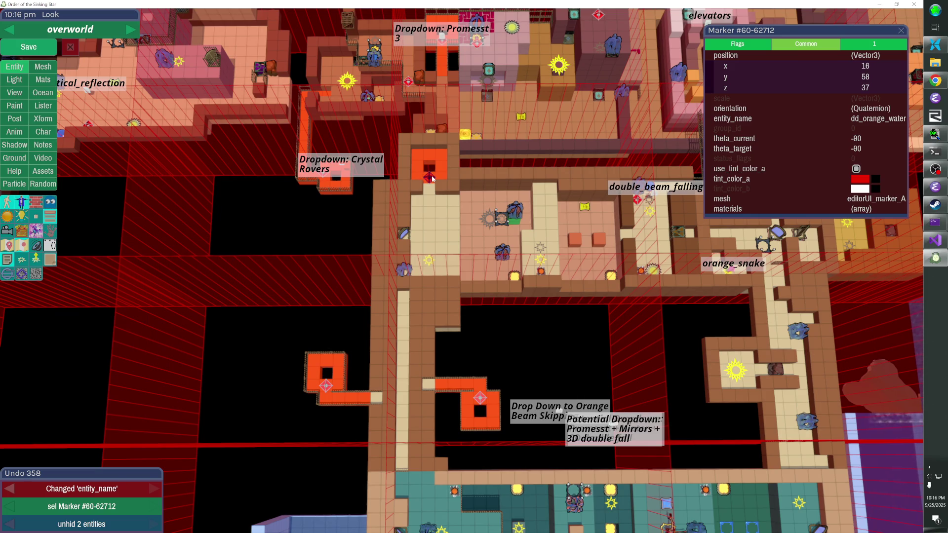
Select level entry 91-8393 alone and copy its id
click(490, 221)
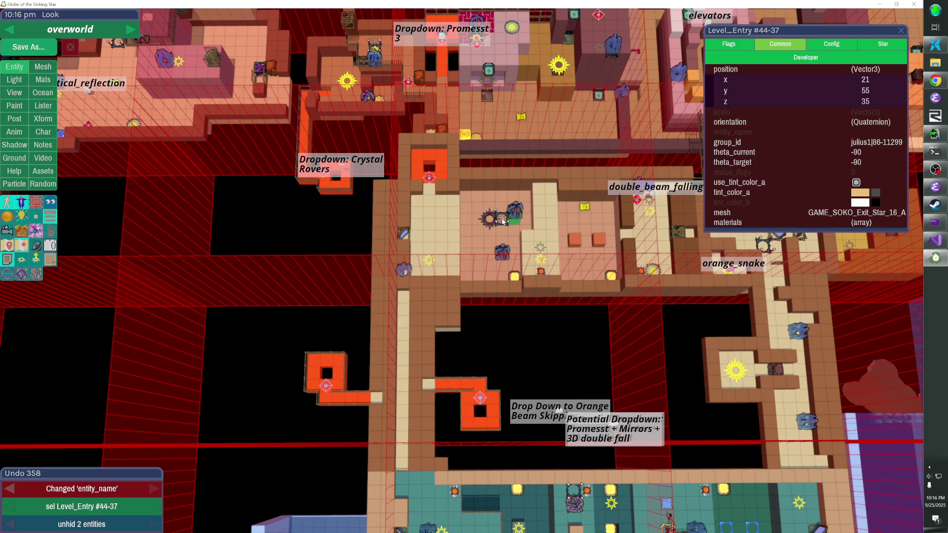
shift+click(540, 249)
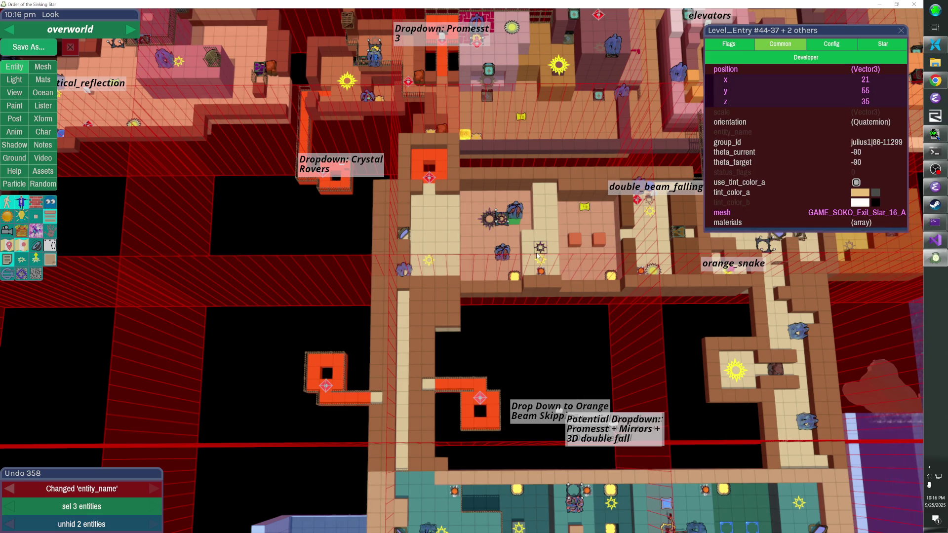
click(540, 258)
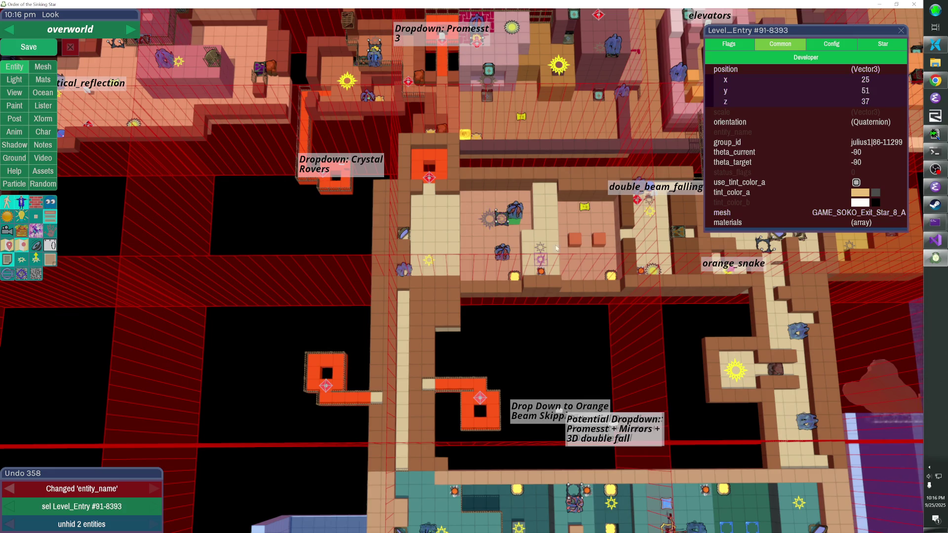
click(742, 35)
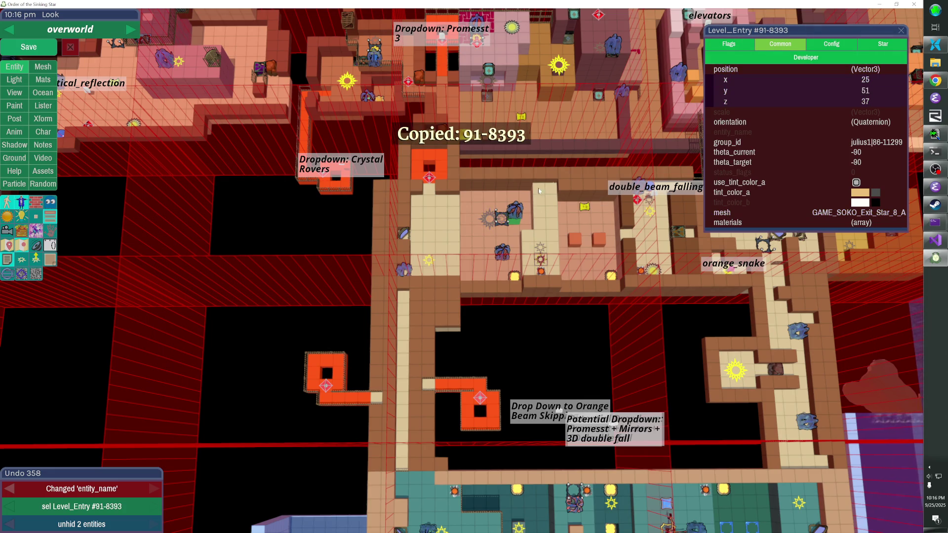
On both freezers, turn off unlock_is_or_gate, set unlocked_by_id to 91-8393, and clear unlocked_by_id2
click(516, 209)
shift+click(504, 248)
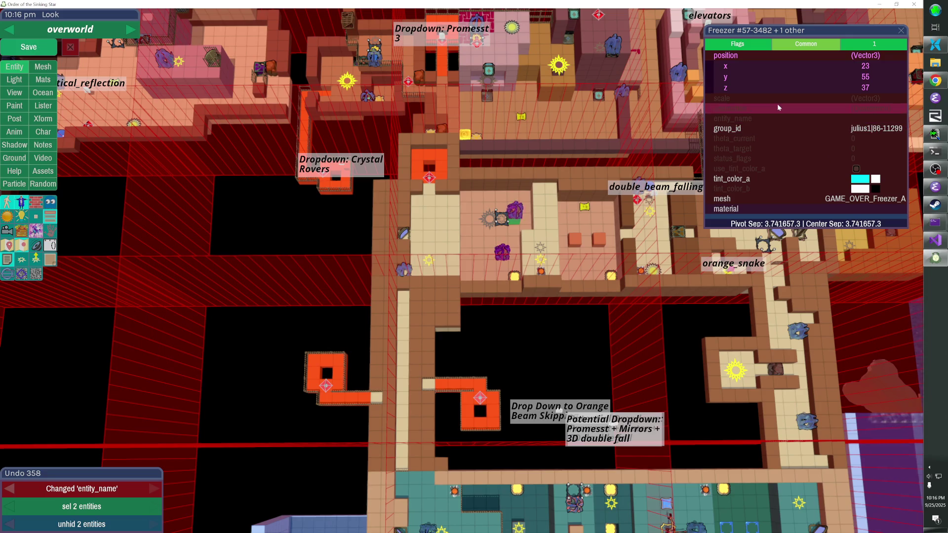
click(853, 45)
click(821, 85)
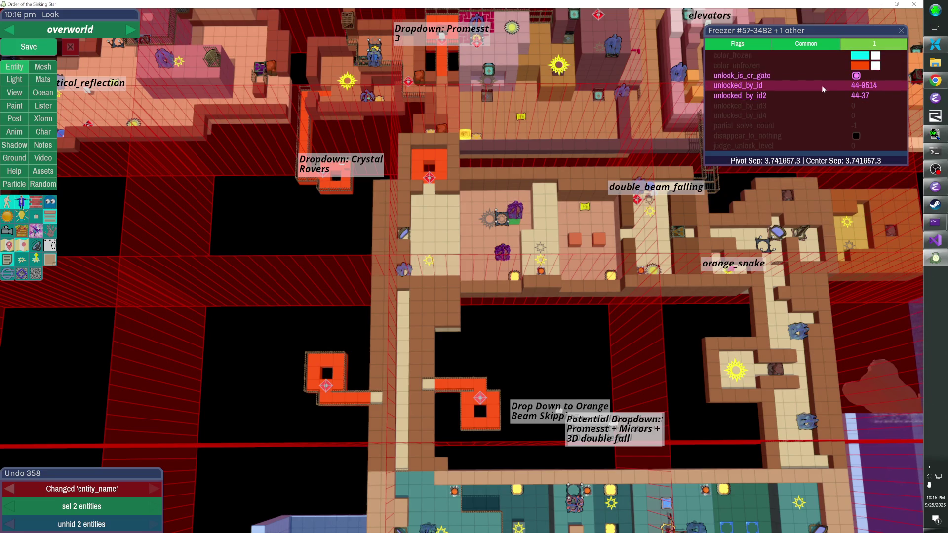
click(856, 75)
click(851, 86)
text(91-8393)
key(Return)
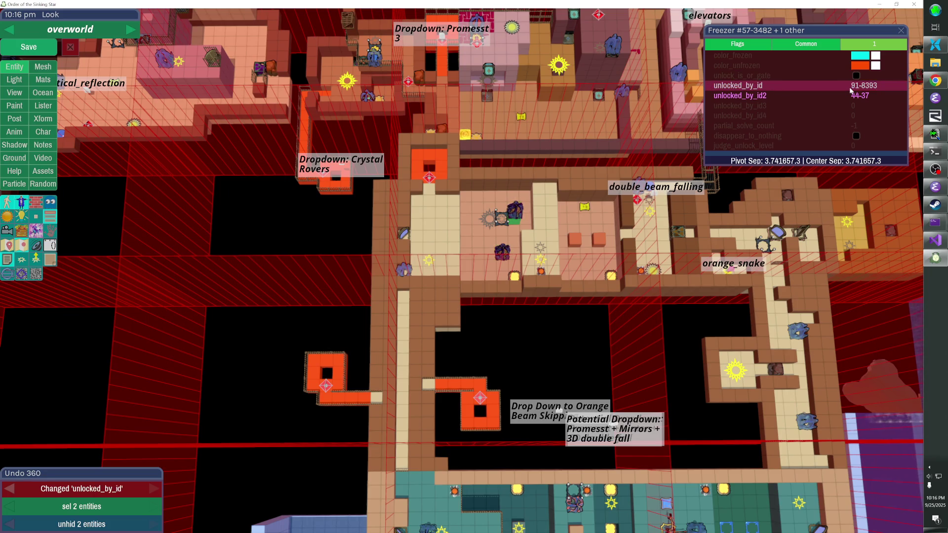
click(851, 95)
key(BackSpace)
key(Return)
Select level entry 44-9512 on its own
click(542, 248)
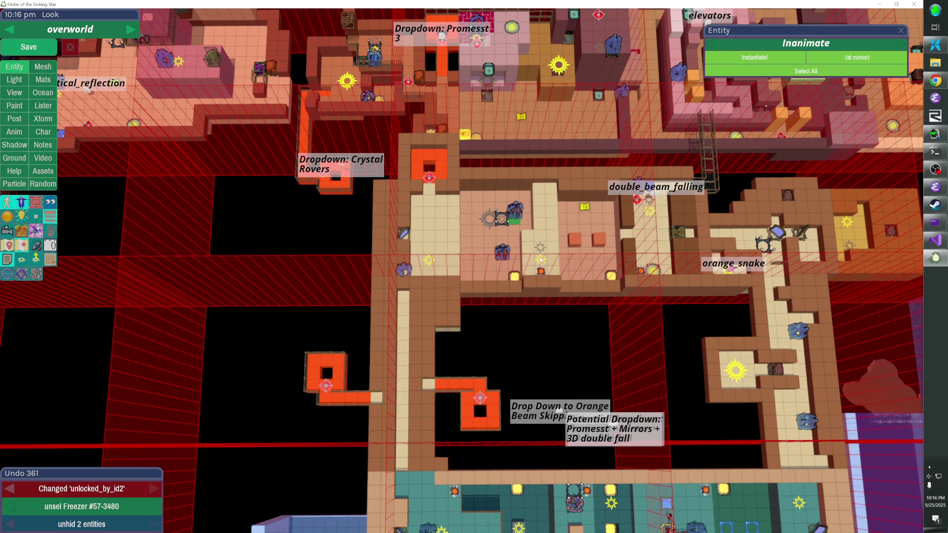
shift+click(501, 219)
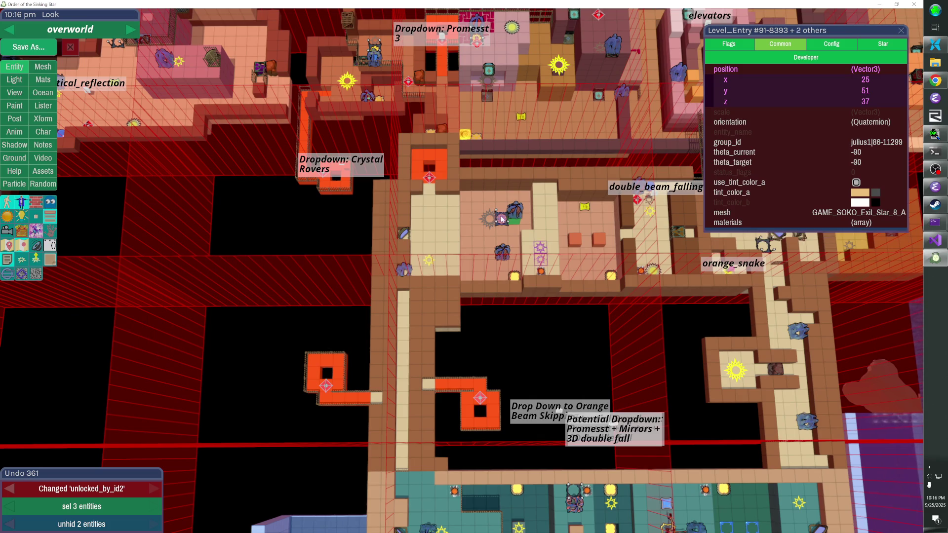
click(540, 248)
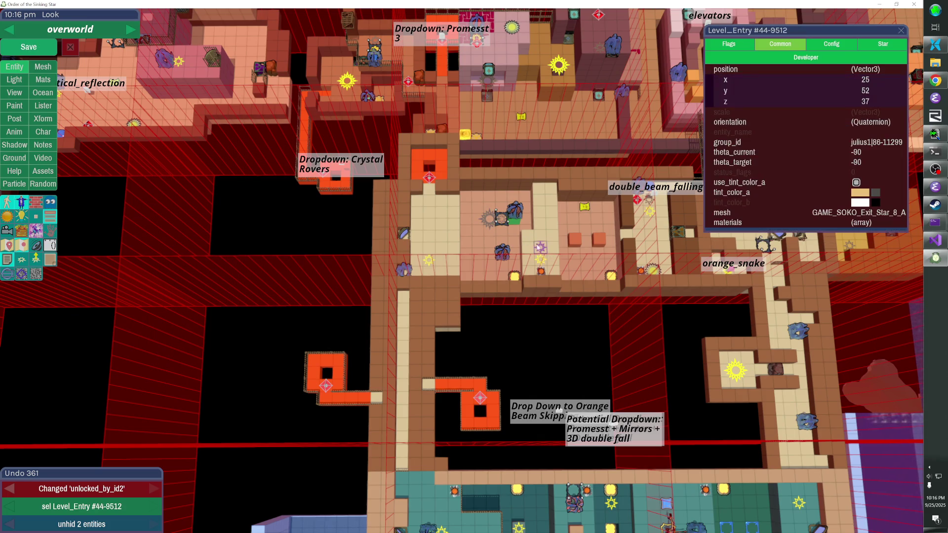
Lower the three Level_Entry stars to z 0 and nudge the dd_orange_water marker up to y 59
key(ctrl+z)
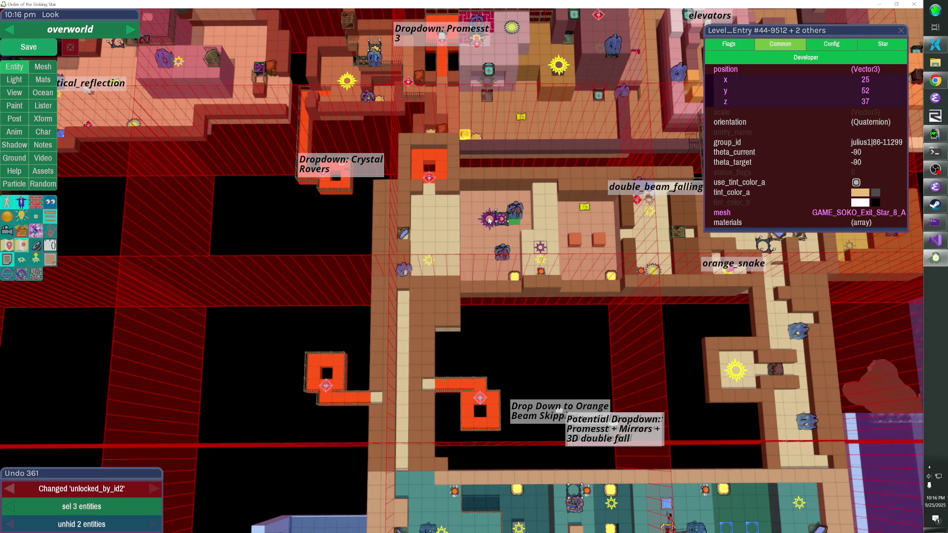
click(758, 102)
text(0)
key(Return)
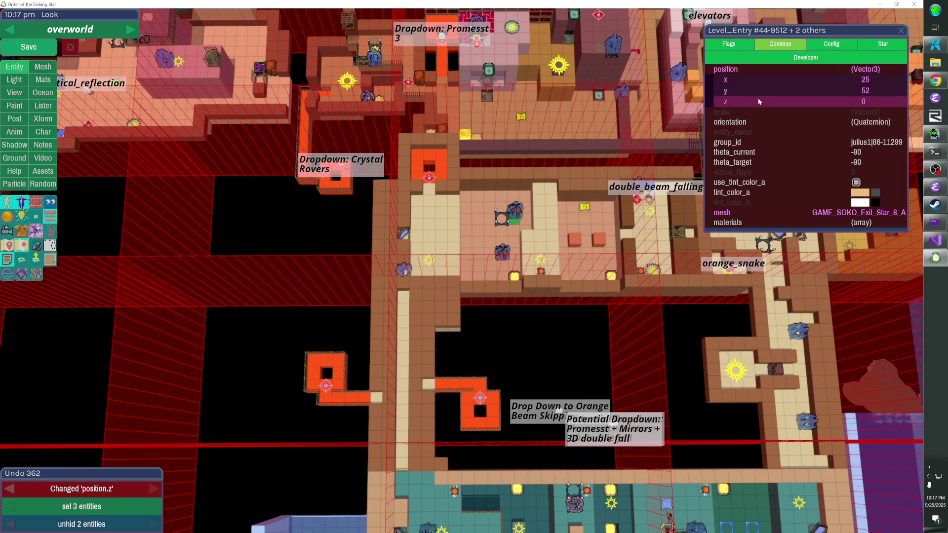
click(429, 178)
key(shift+Up)
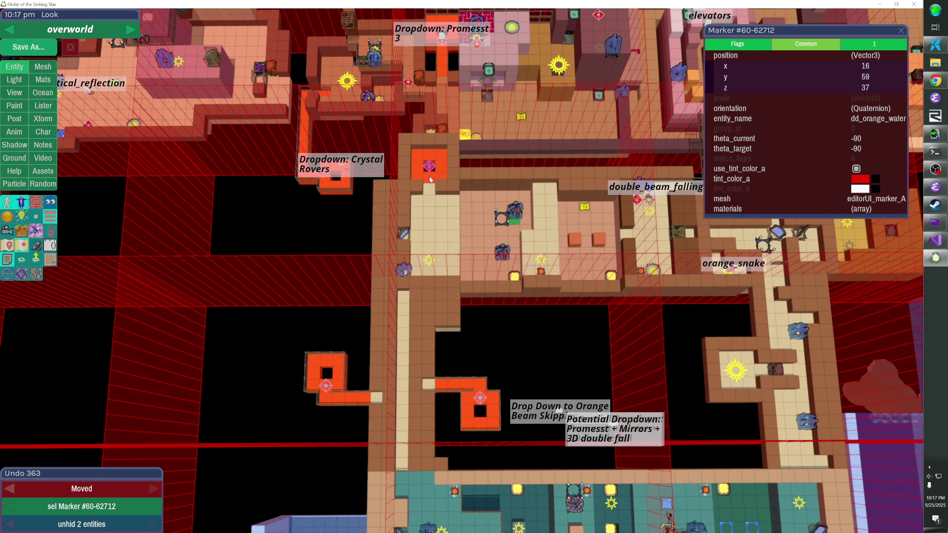
In the overworld overview, set the marker's position to x 16, y 59
click(50, 216)
scroll(441, 306, up, 5)
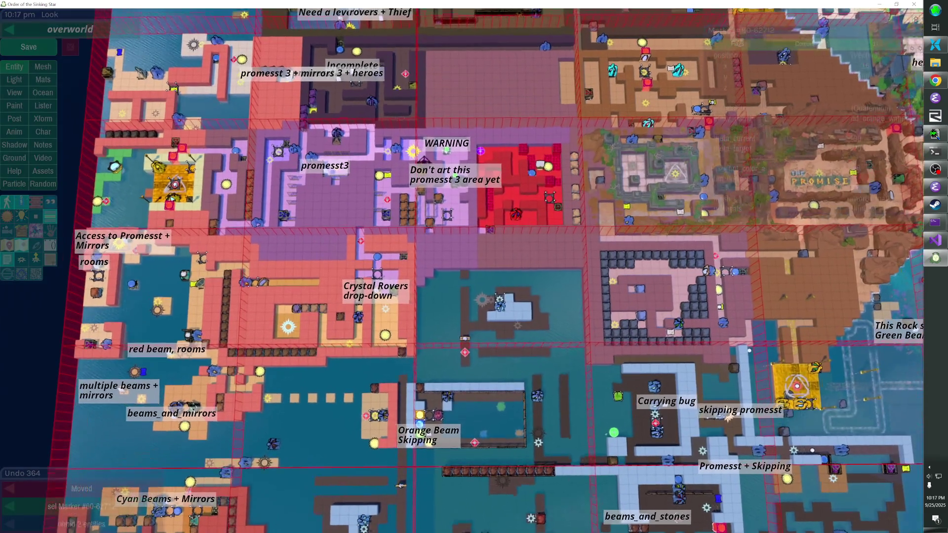
scroll(460, 270, up, 3)
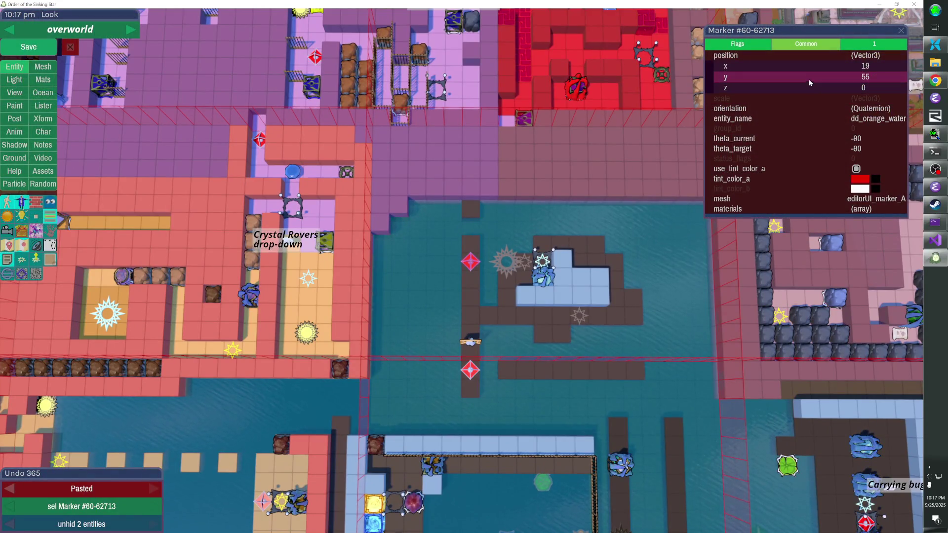
click(808, 67)
text(16)
key(Return)
click(811, 75)
key(BackSpace)
text(9)
key(Return)
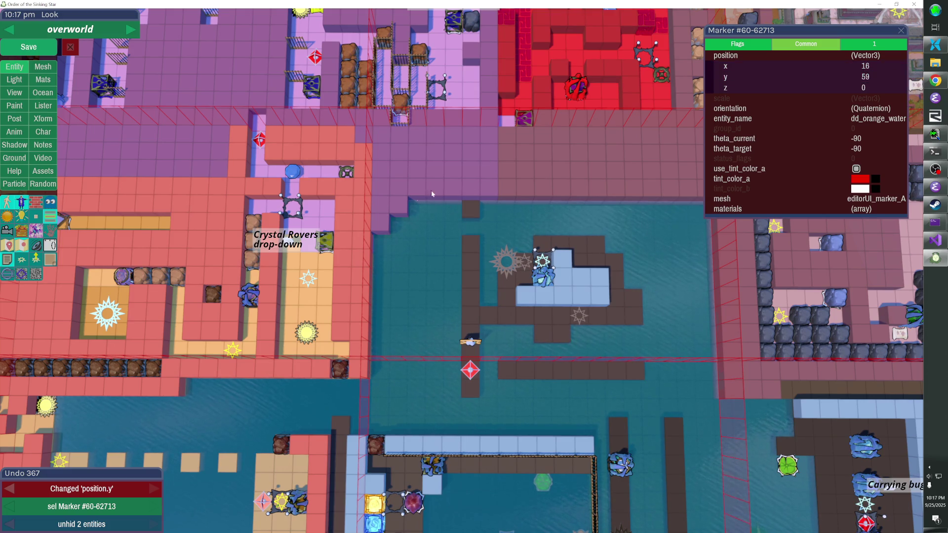
Remove two cubes beside the marker and fill pink cubes around and below it
click(400, 201)
click(435, 190)
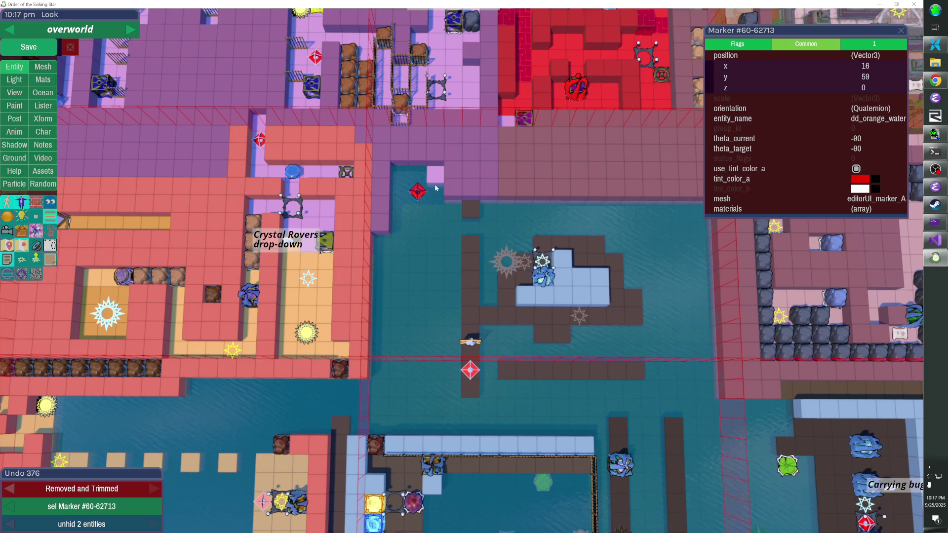
click(400, 202)
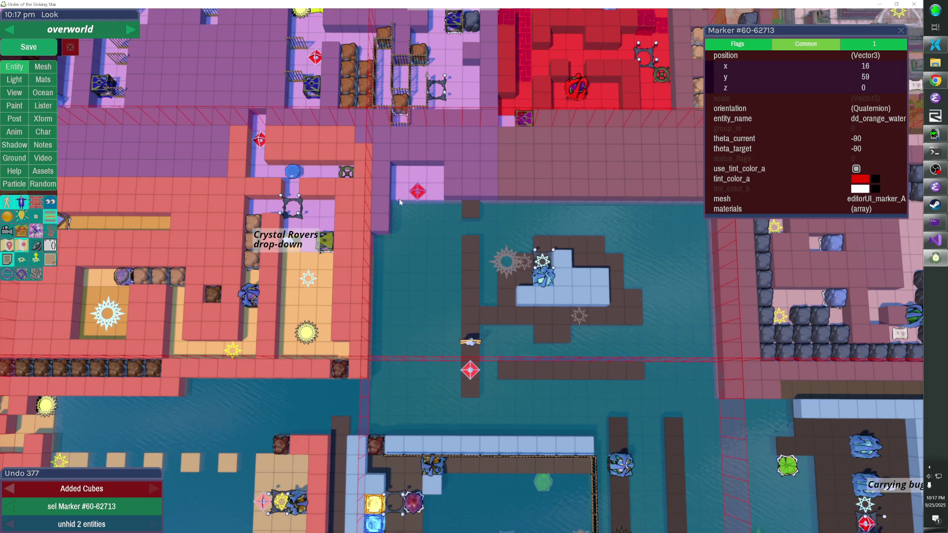
click(435, 204)
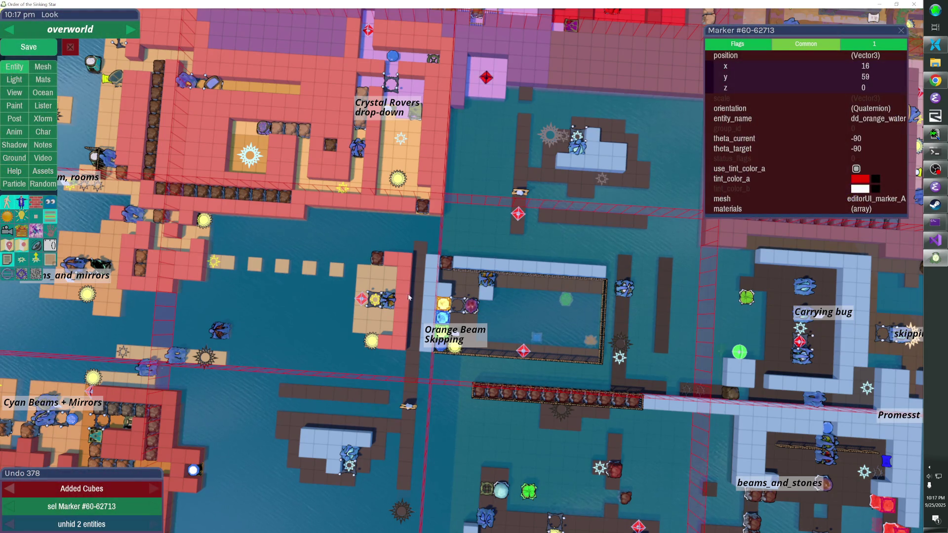
click(601, 182)
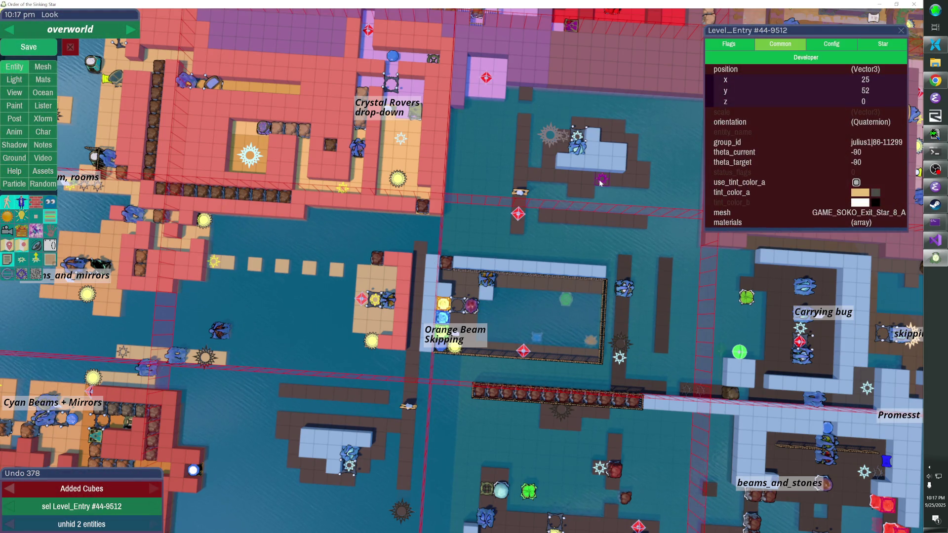
Delete level entry 44-9512 and the two light-blue wall blocks beside it
key(Delete)
click(600, 160)
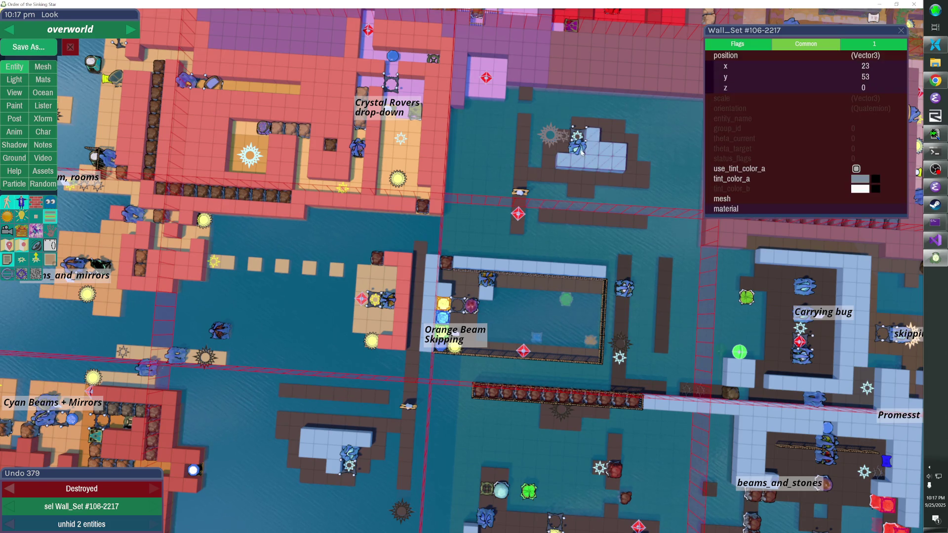
shift+click(581, 151)
key(Delete)
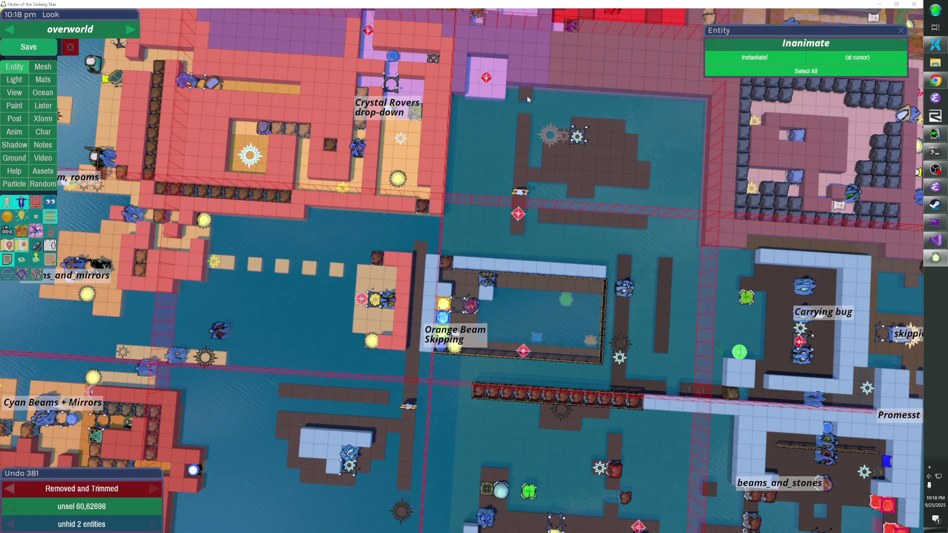
Delete the dark platform, its star, the gear, the red diamond marker and the leftover gear
click(576, 153)
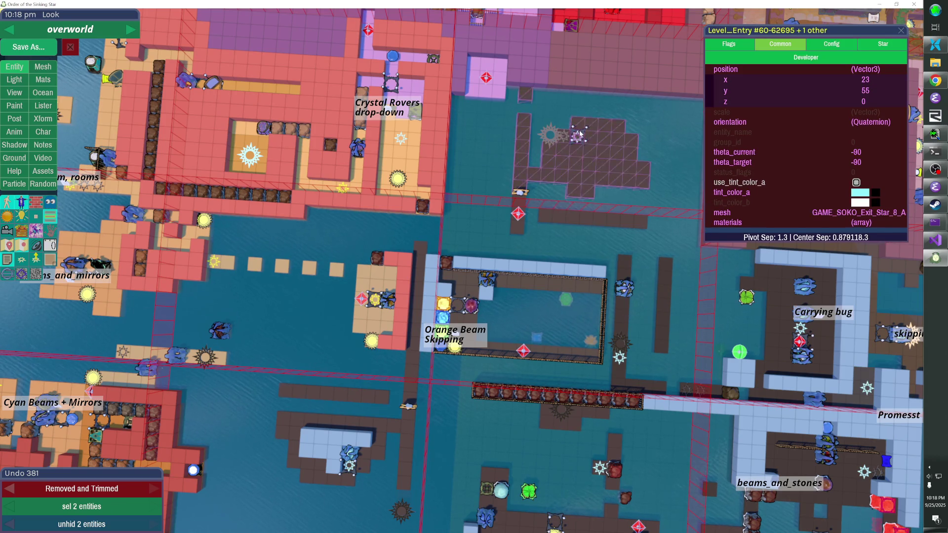
shift+click(550, 135)
shift+click(518, 214)
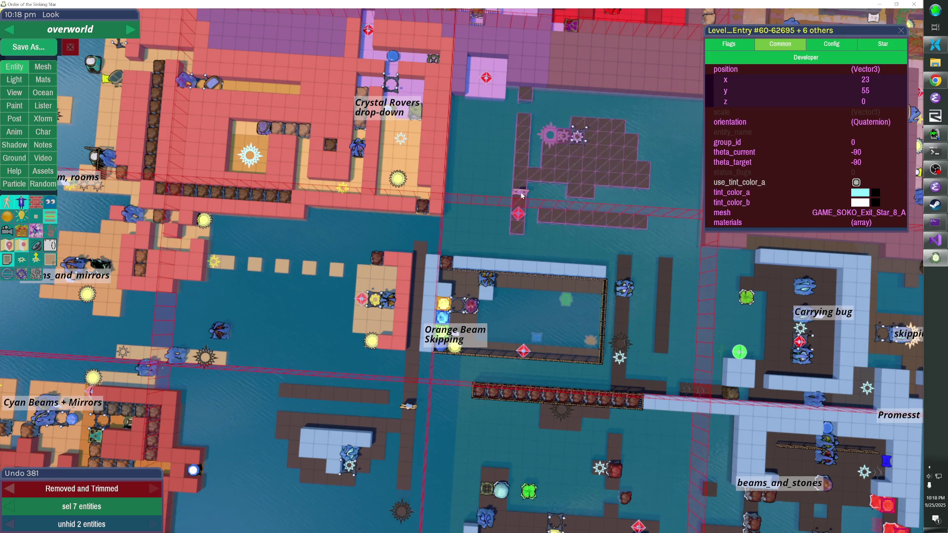
key(Delete)
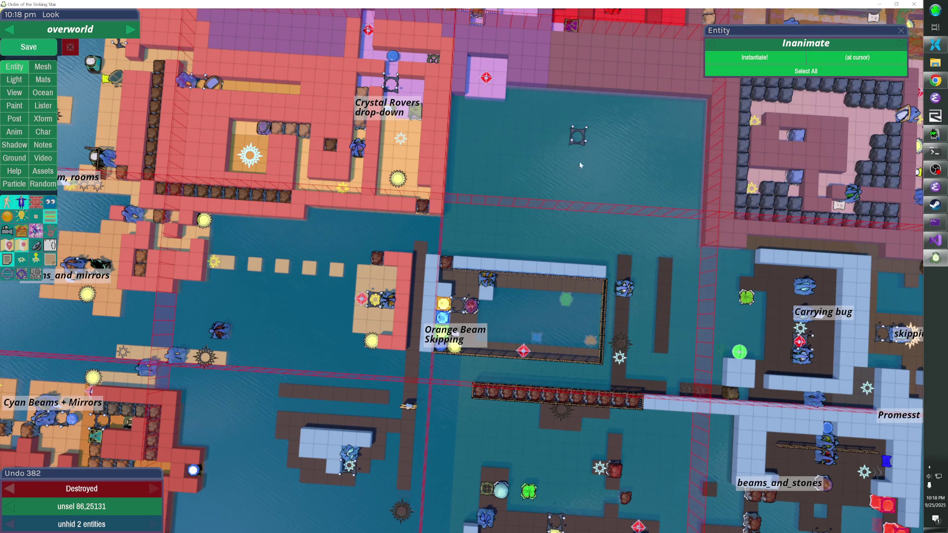
click(581, 135)
key(Delete)
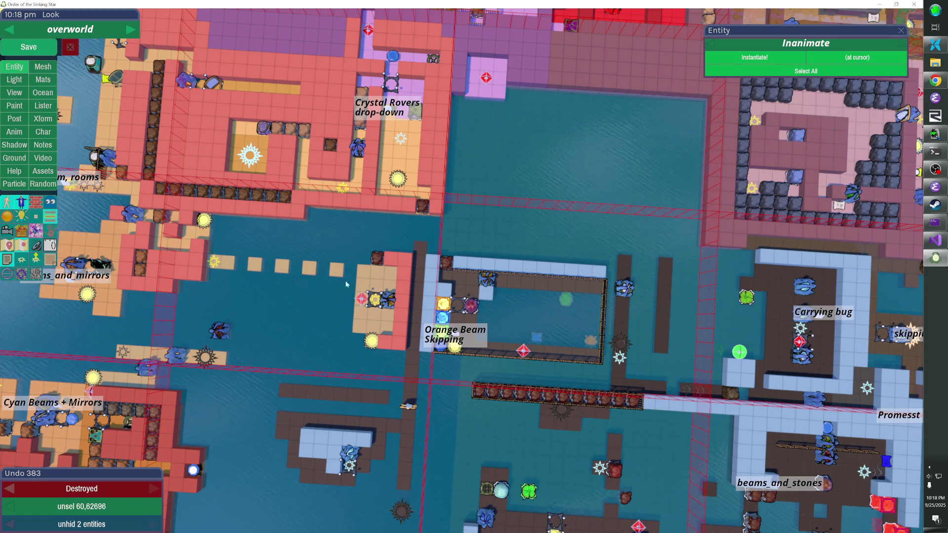
Hide the covering freezer and select the tan dock tiles, blue creature and light
click(376, 279)
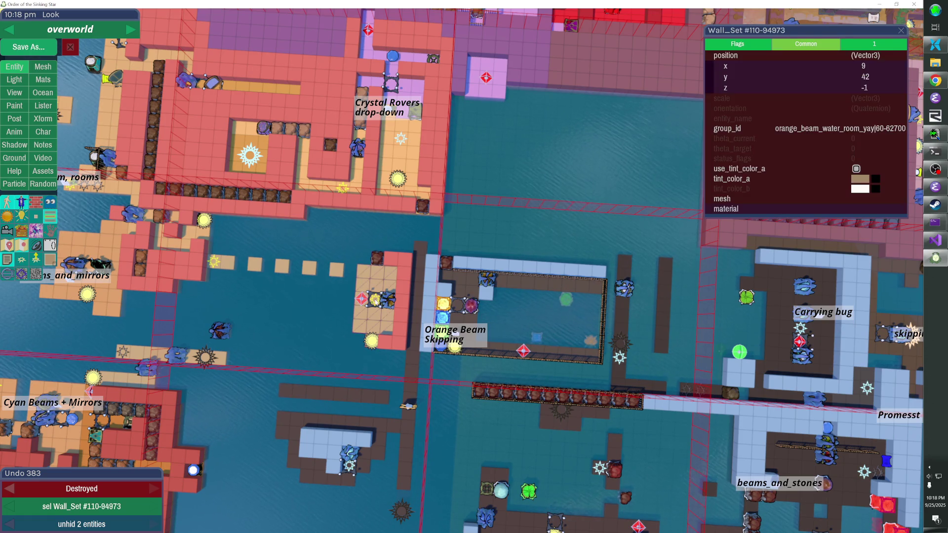
key(h)
click(389, 298)
click(377, 257)
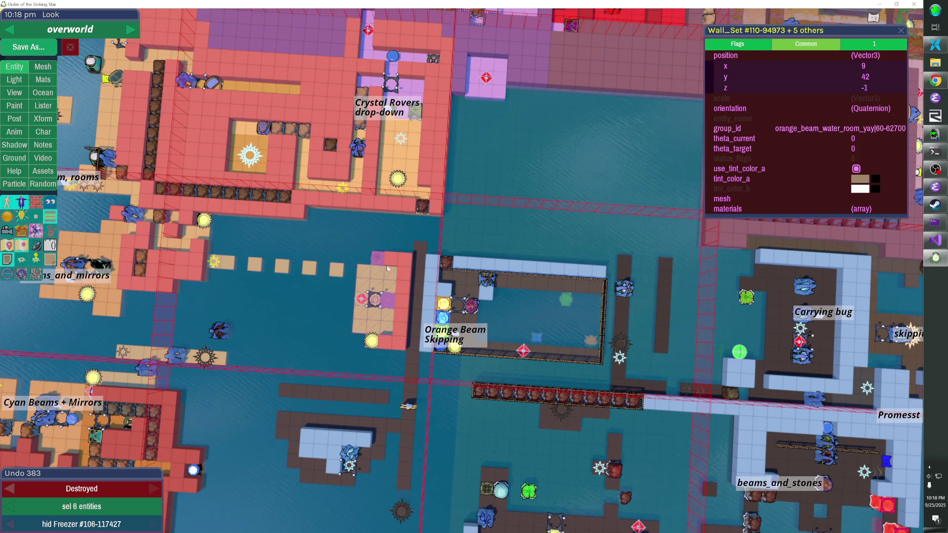
click(371, 340)
click(214, 261)
click(220, 330)
click(206, 356)
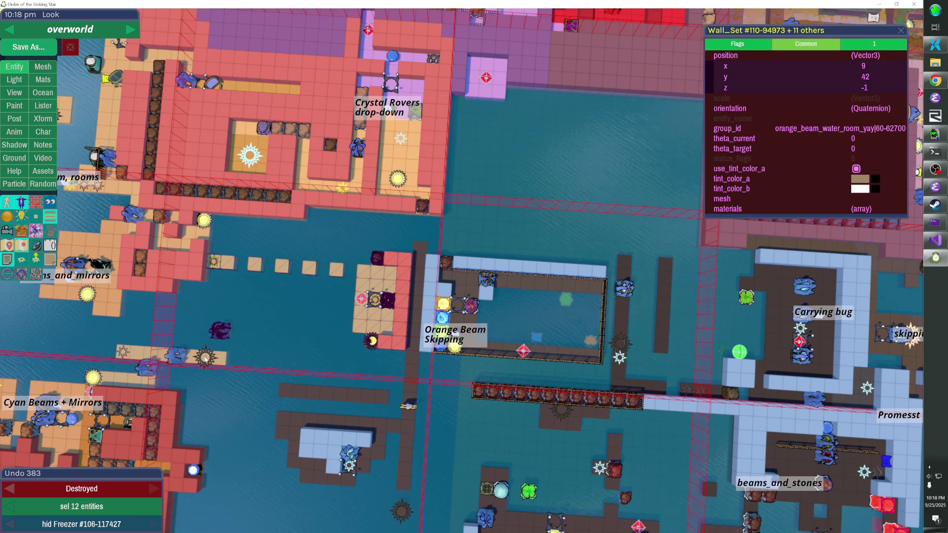
Complete the fourteen-piece dock selection, leaving out the water area, and nudge it right
shift+click(227, 333)
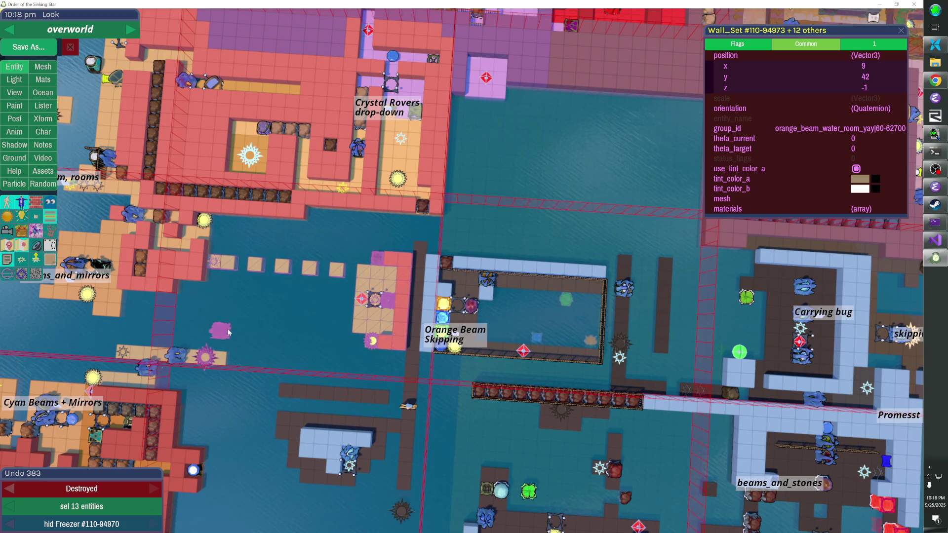
shift+click(247, 331)
shift+click(247, 331)
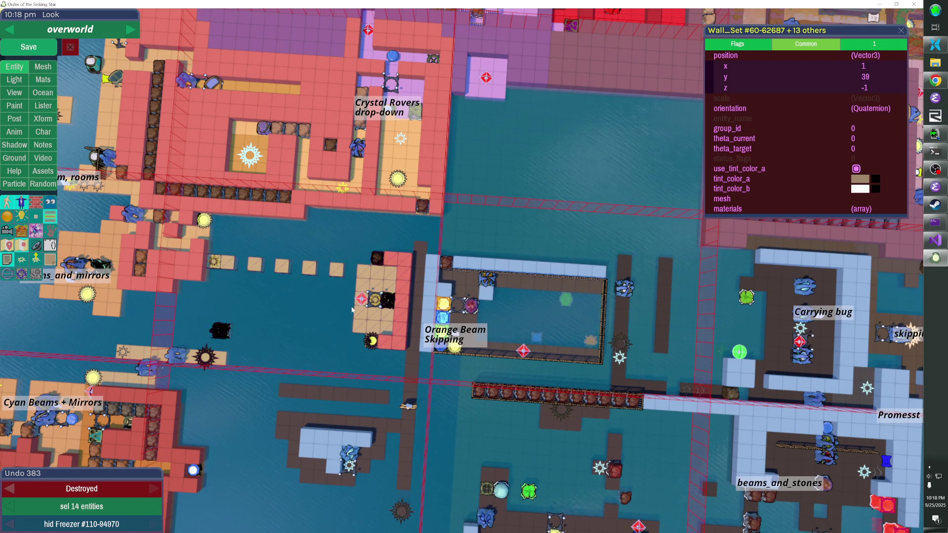
click(394, 275)
click(397, 300)
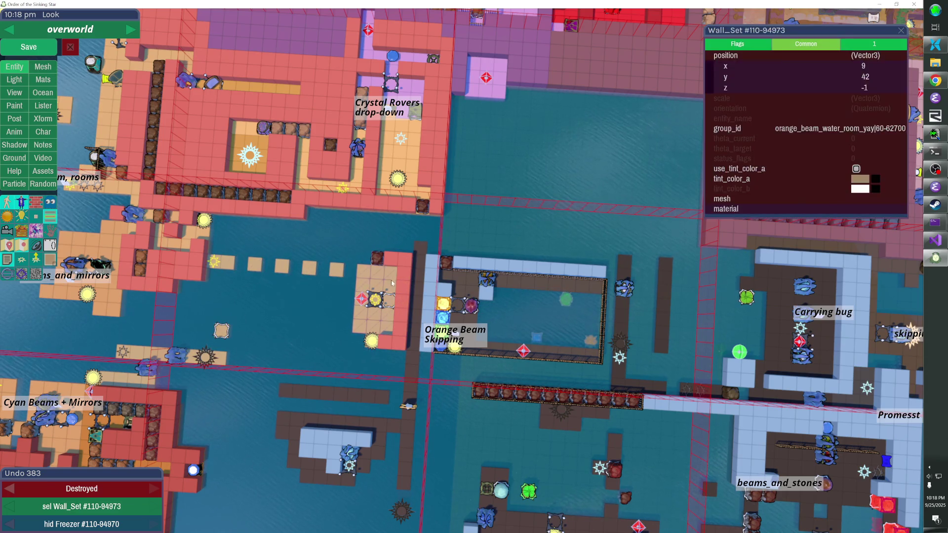
shift+click(397, 300)
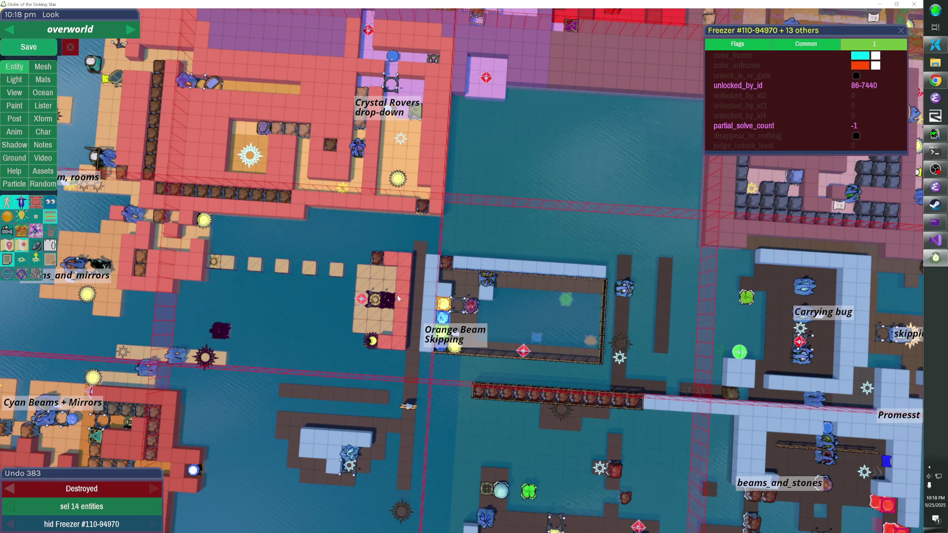
key(Right)
key(Right)
key(Right)
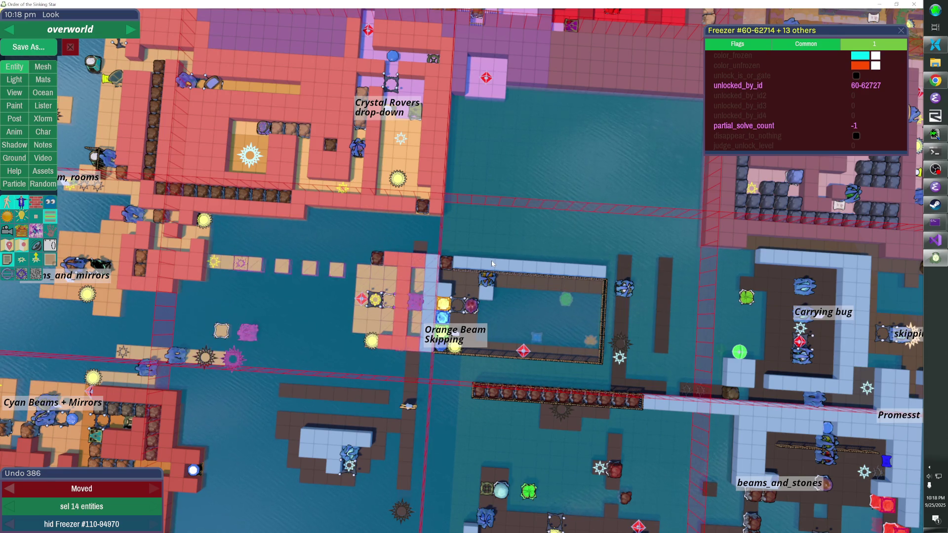
Nudge the 14-piece dock group right and up into the north-east water near Crystal Rovers
key(Up)
key(Up)
key(Up)
key(Right)
key(Right)
key(Right)
key(Up)
key(Up)
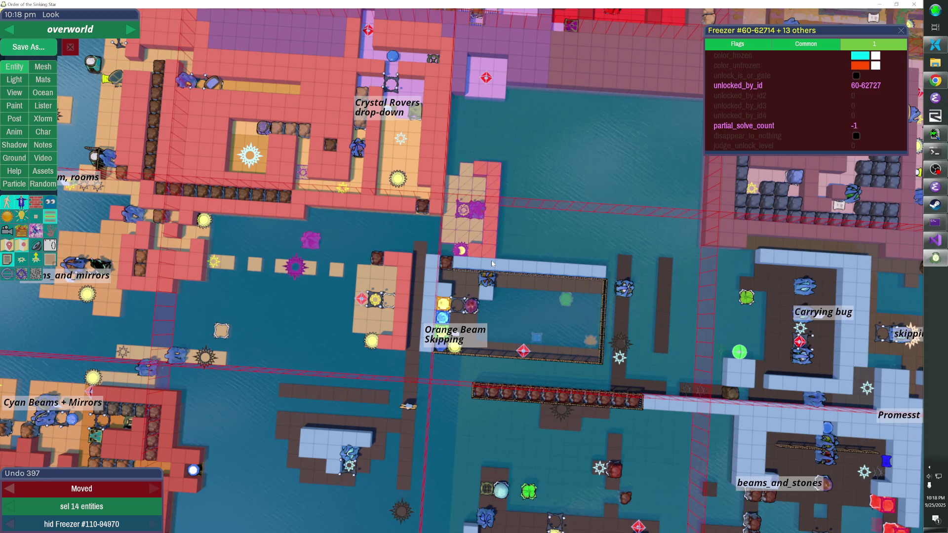
key(Right)
key(Right)
key(Right)
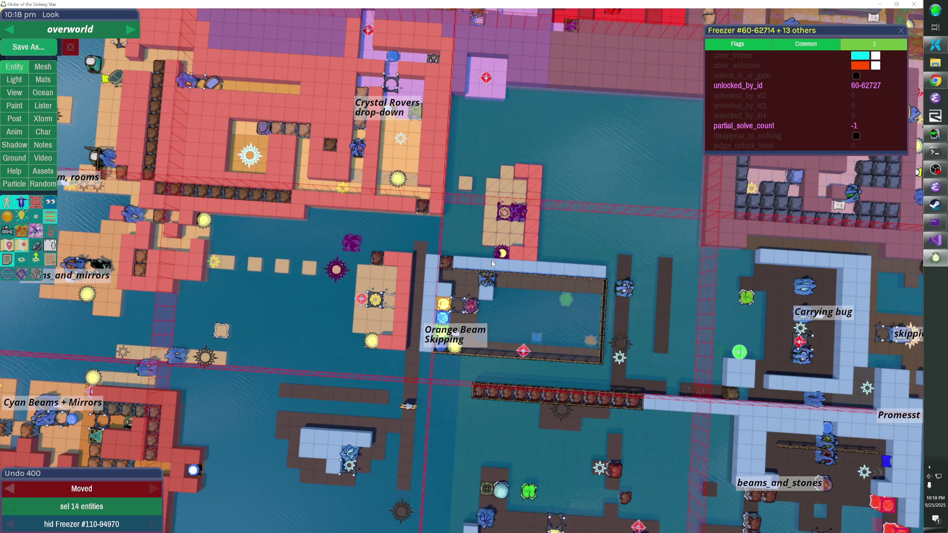
key(Right)
key(Right)
key(Right)
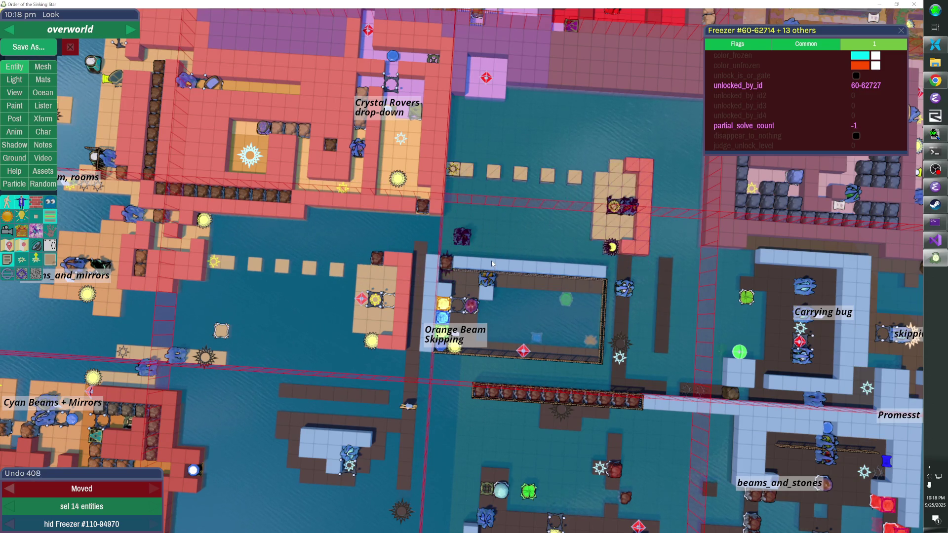
key(Up)
key(Up)
key(Up)
key(Up)
key(Up)
key(Up)
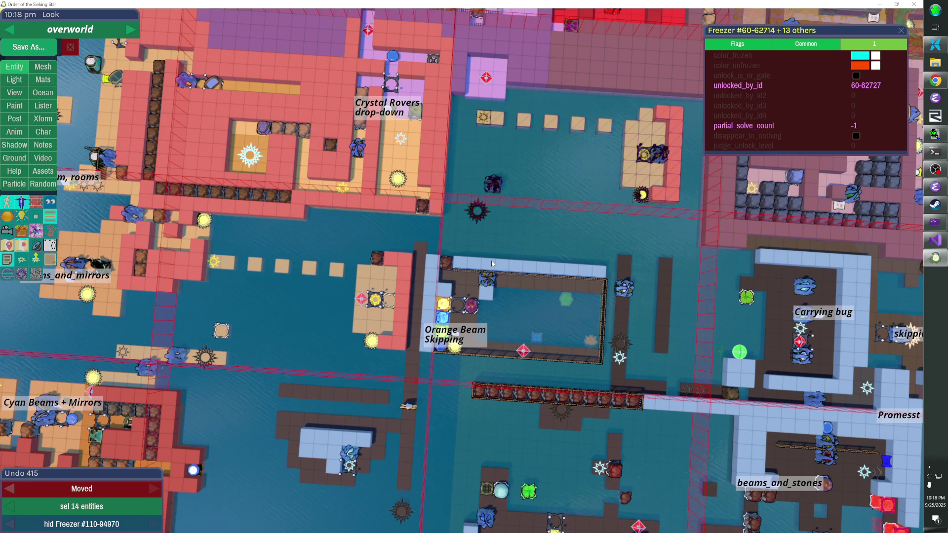
key(Down)
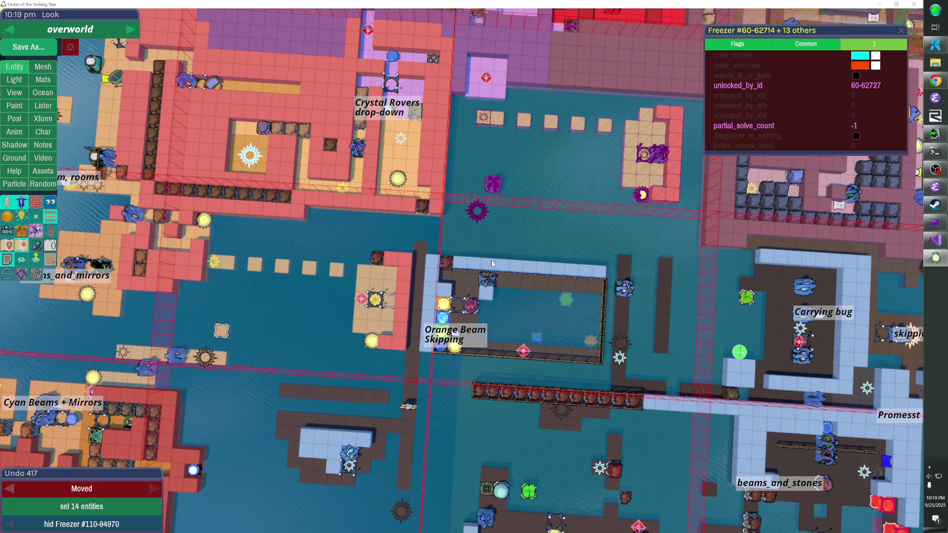
click(500, 188)
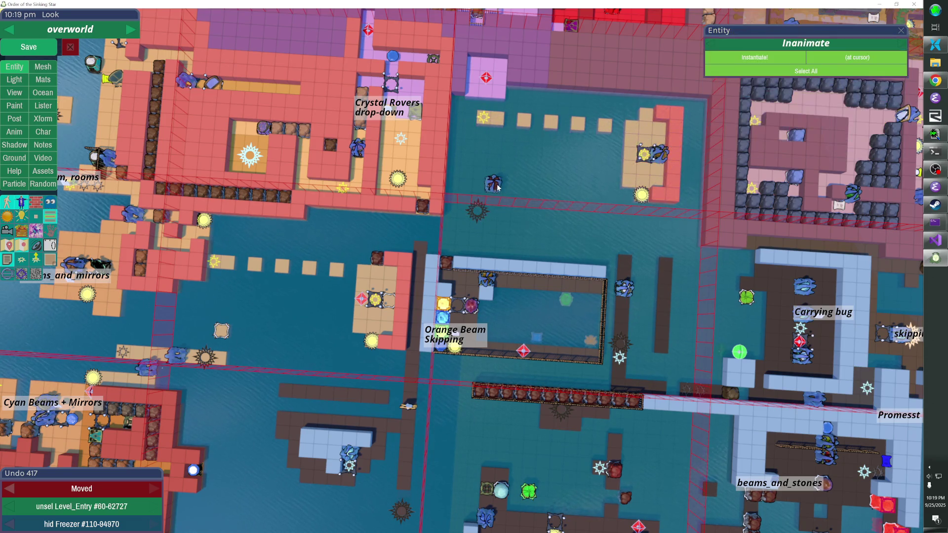
Paste a freezer copy beside the west-water rock and unhide all hidden pieces
click(499, 186)
shift+click(500, 187)
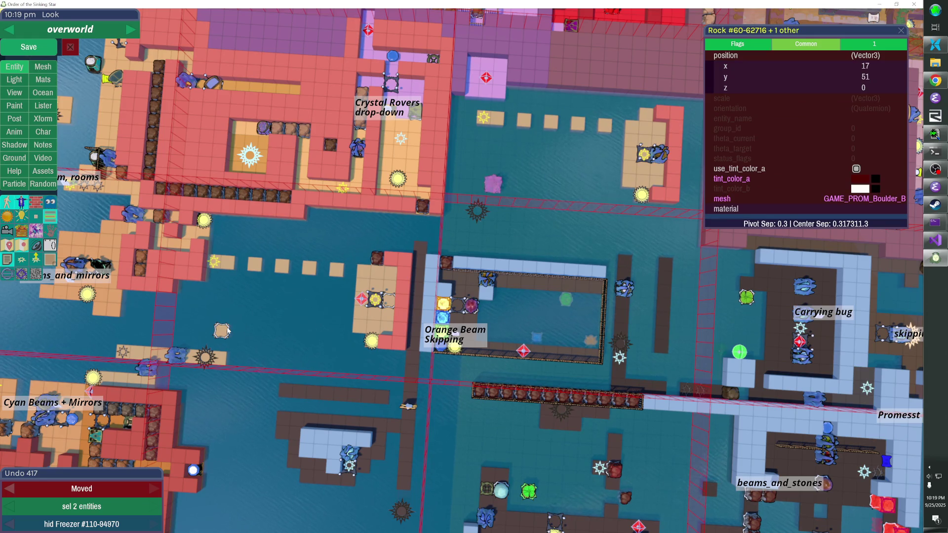
key(ctrl+v)
key(shift+h)
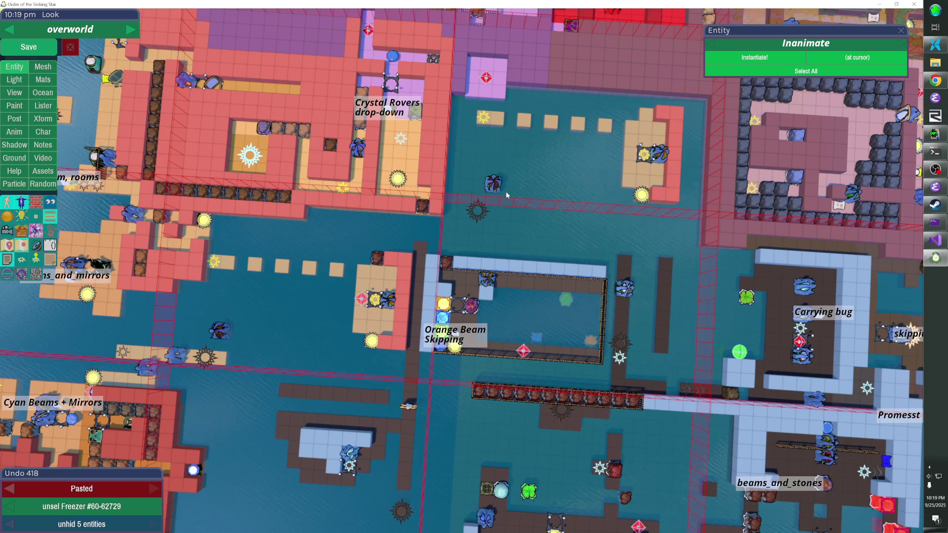
Set the west-water freezer's unlocked_by_id to level entry 86-7440's id
click(375, 298)
click(215, 261)
key(ctrl+c)
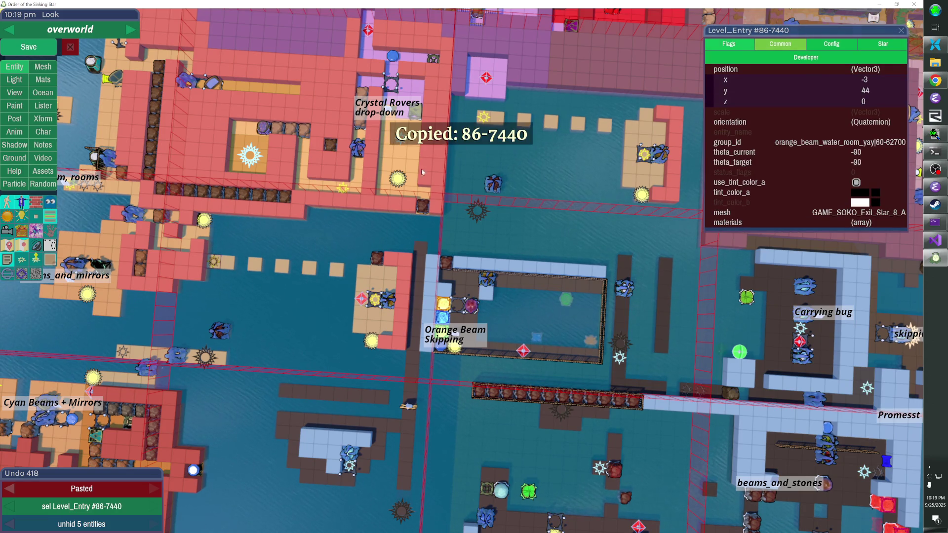
click(641, 118)
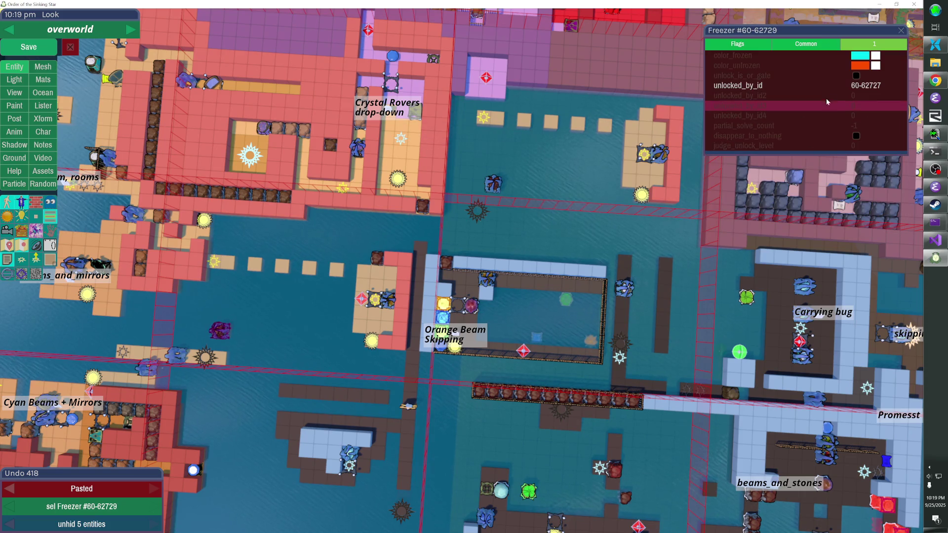
click(821, 84)
key(ctrl+v)
click(462, 273)
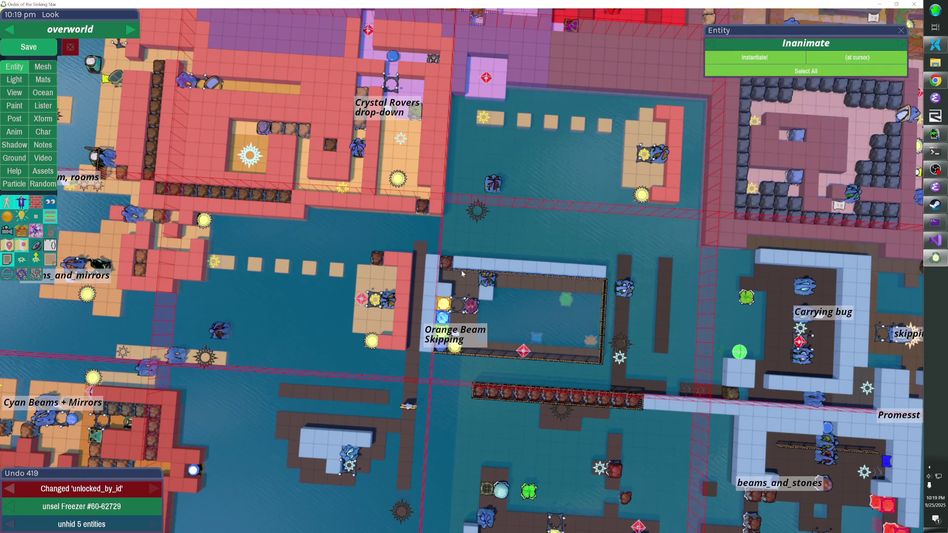
Zoom in on the new north dock and begin selecting its wall tiles
key(Escape)
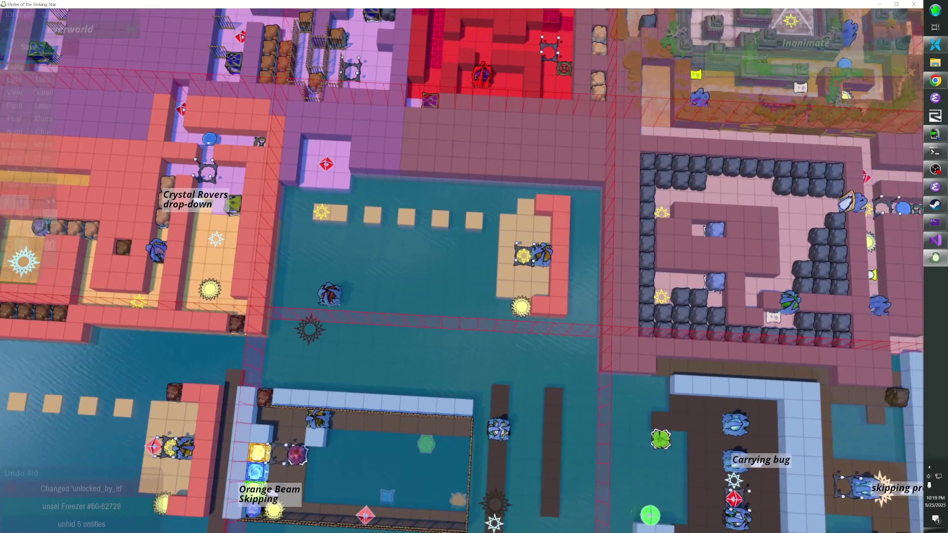
click(514, 278)
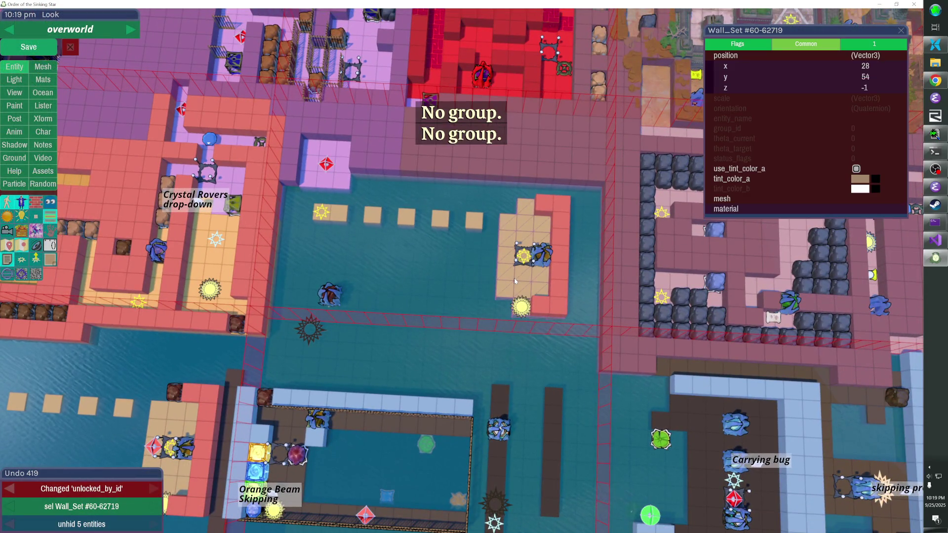
shift+click(547, 255)
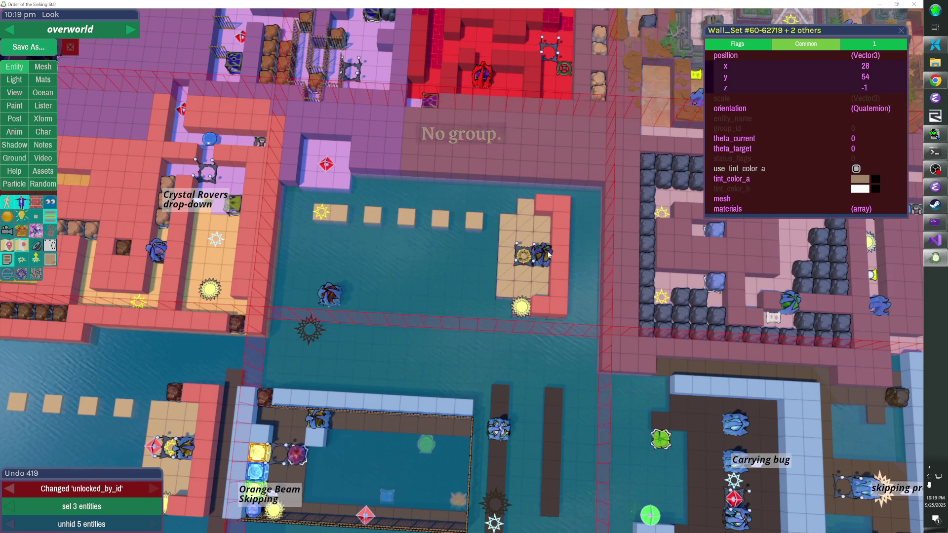
Add the dock's remaining wall pieces, stepping-stone lights, crab, freezer and spiky mine to the selection
shift+click(540, 262)
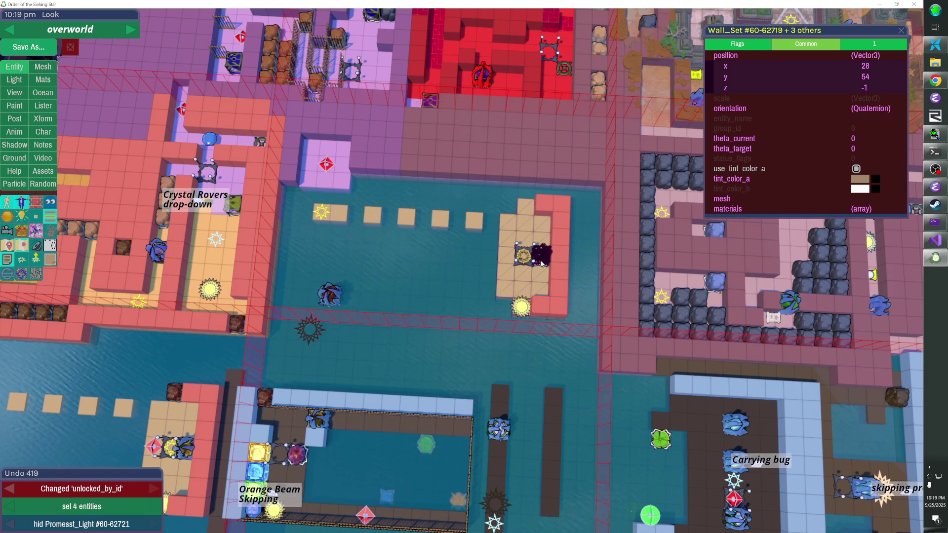
shift+click(522, 309)
shift+click(541, 254)
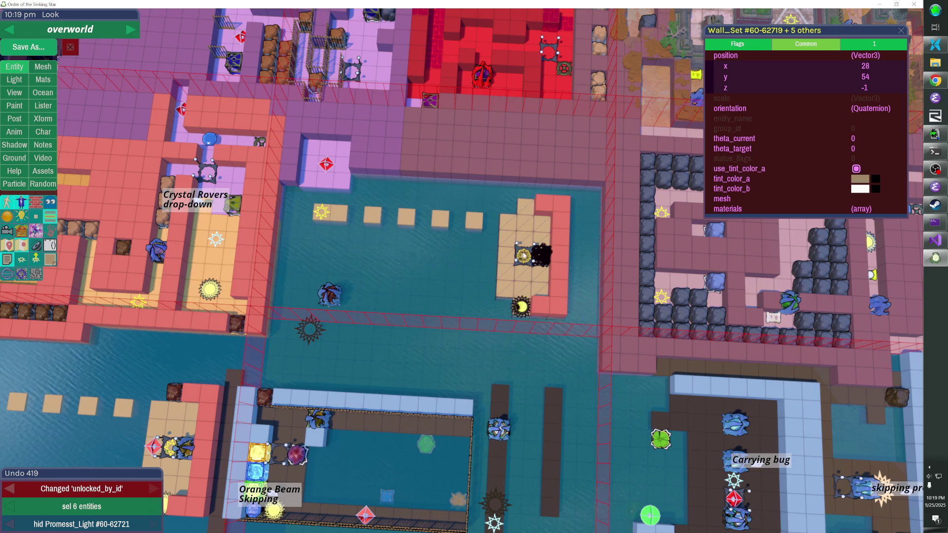
shift+click(475, 223)
shift+click(321, 213)
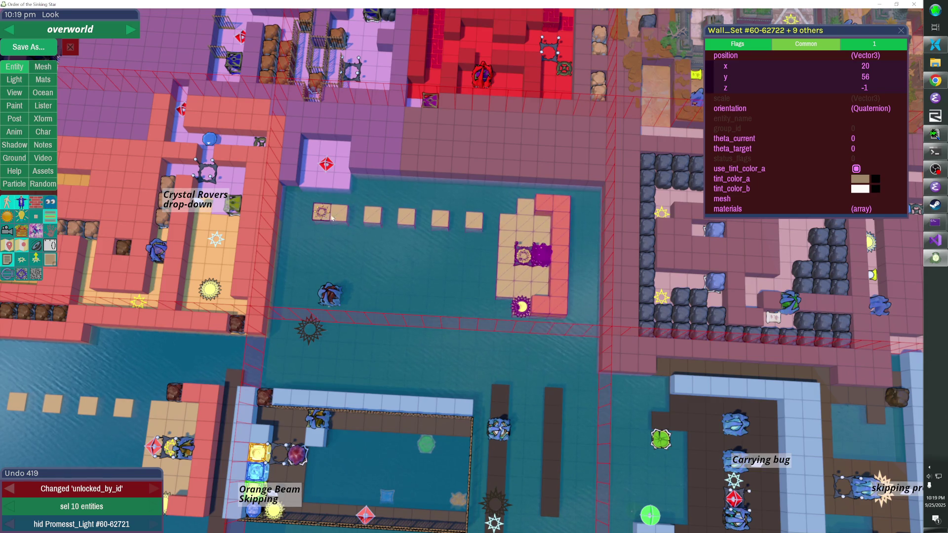
shift+click(331, 295)
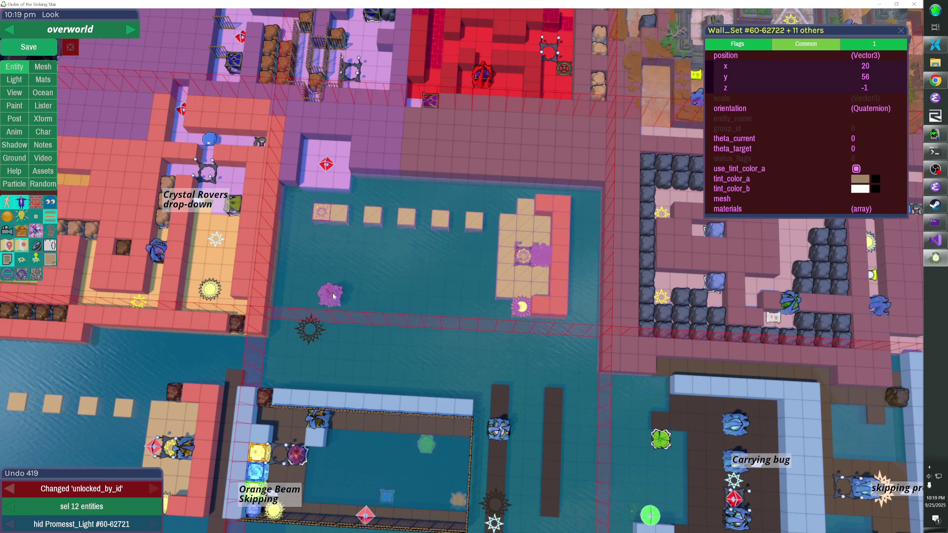
shift+click(338, 306)
shift+click(309, 328)
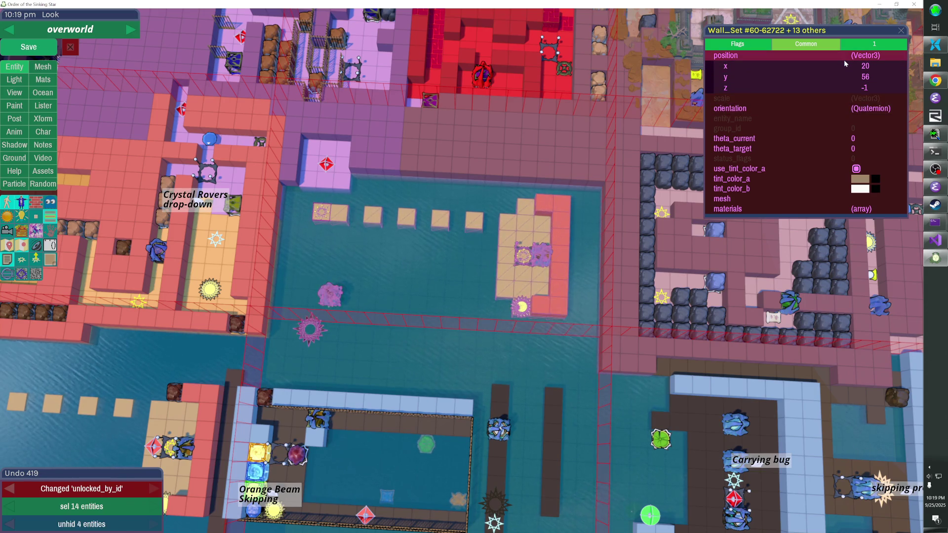
key(Escape)
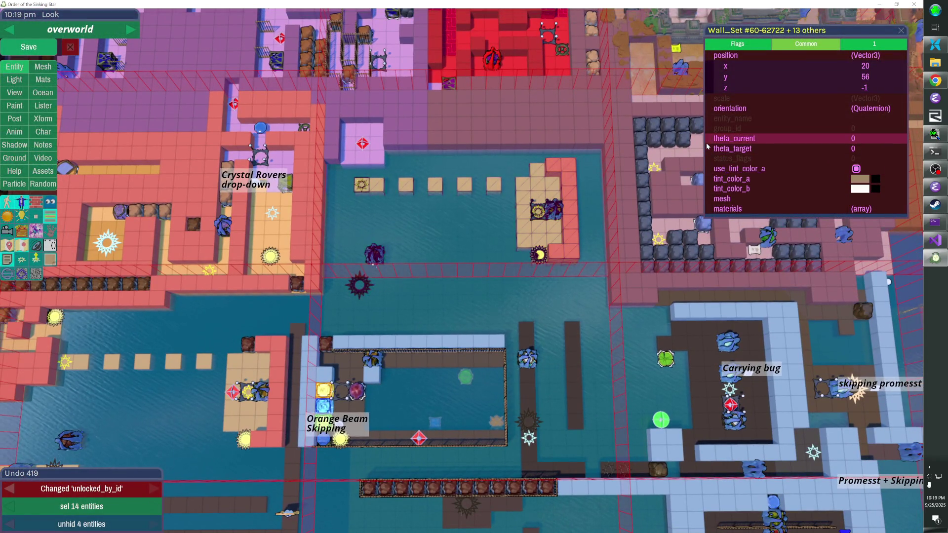
Rotate the 14-piece dock group 180° by running 'rotate' twice in the console
key(grave)
text(rotate)
key(Return)
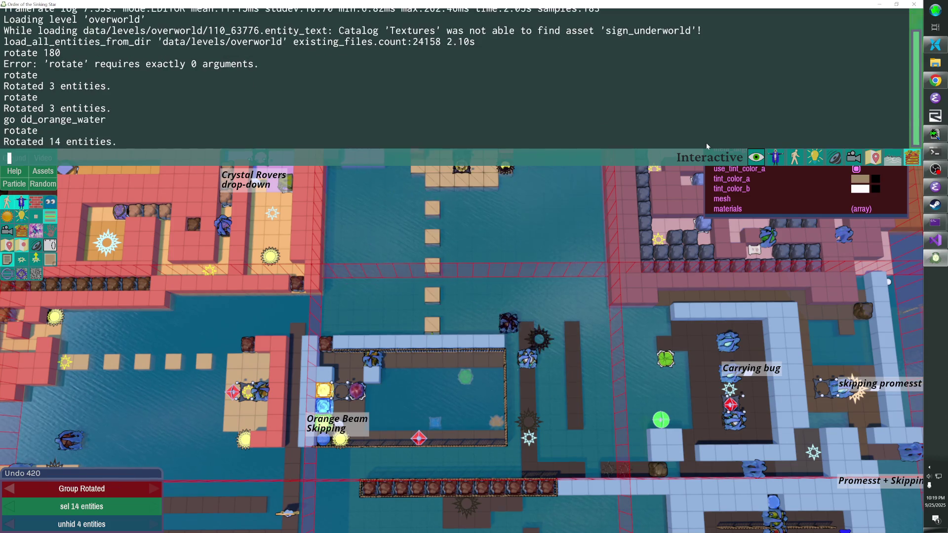
key(grave)
key(grave)
text(rotate)
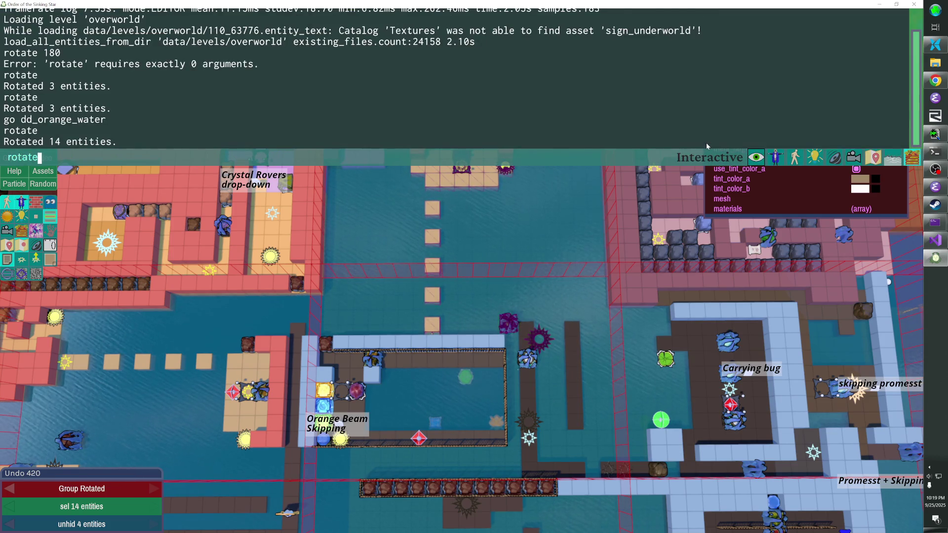
key(Return)
key(grave)
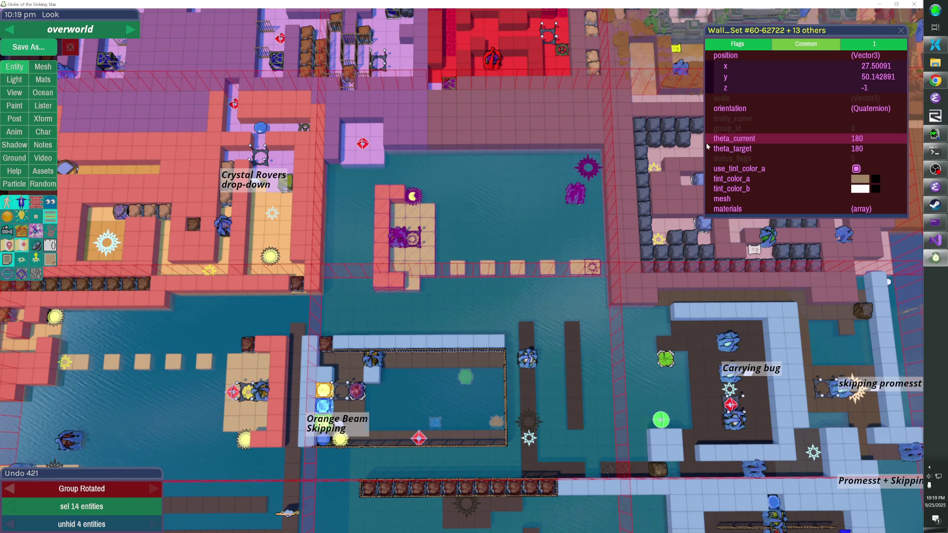
Nudge the rotated group left and up, then undo the recent moves
key(Up)
key(Left)
key(Left)
key(Left)
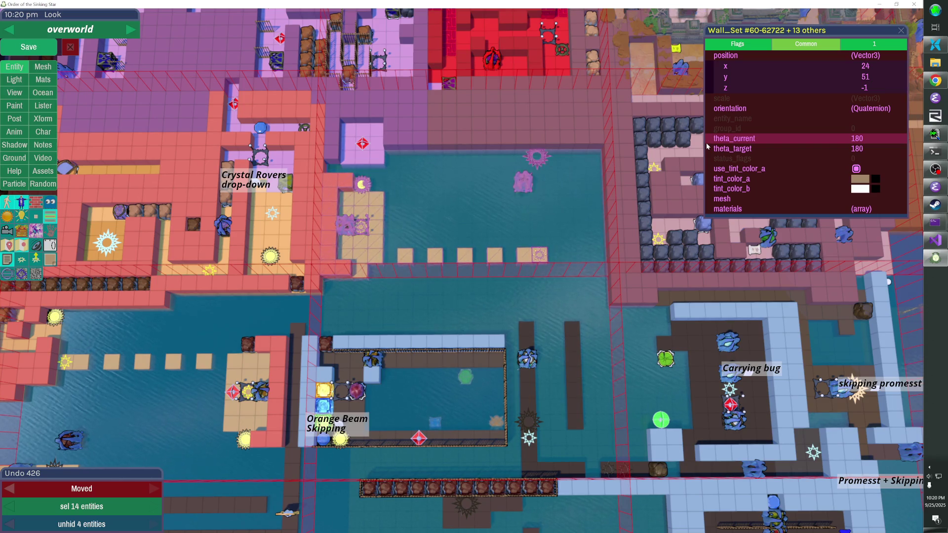
key(ctrl+z)
key(ctrl+z)
key(ctrl+z)
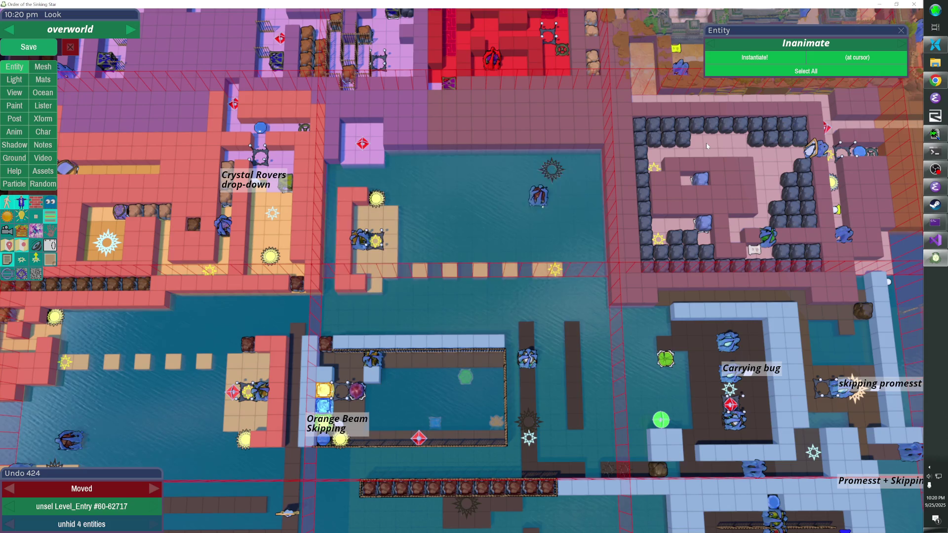
key(ctrl+z)
key(ctrl+z)
key(ctrl+z)
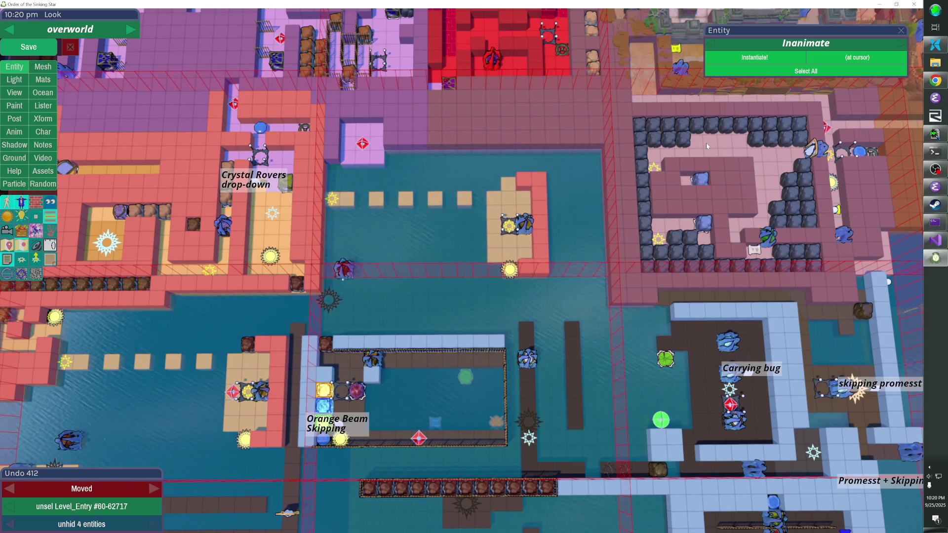
key(ctrl+z)
key(ctrl+z)
key(ctrl+z)
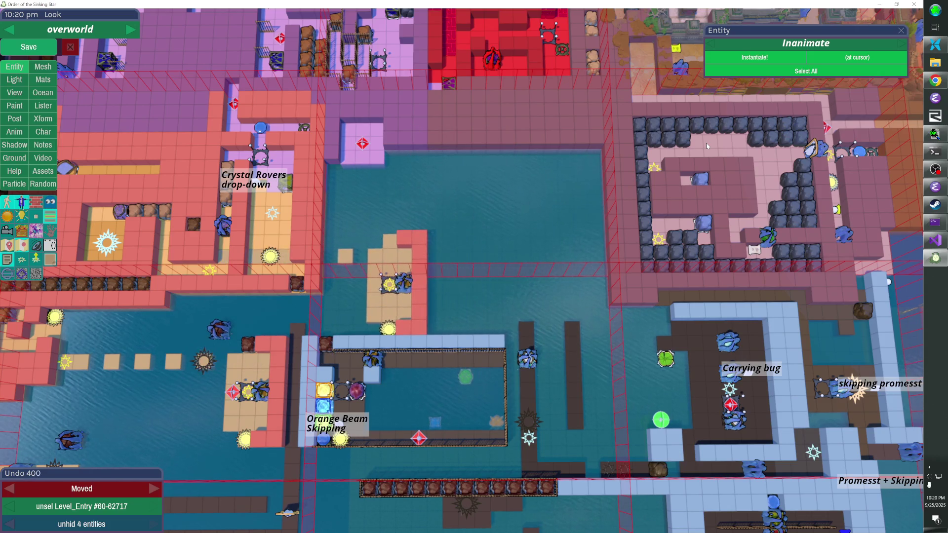
key(ctrl+z)
key(ctrl+z)
key(ctrl+z)
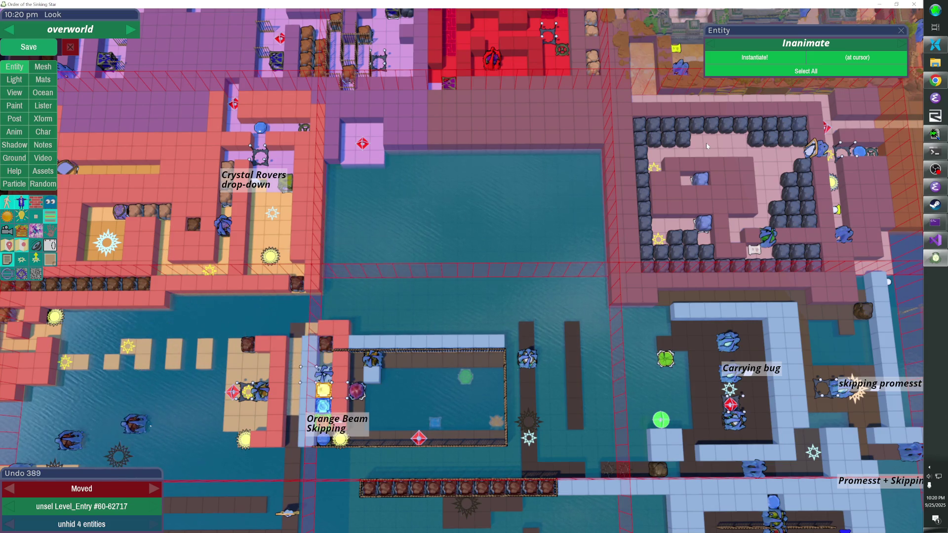
key(ctrl+z)
key(ctrl+z)
key(ctrl+z)
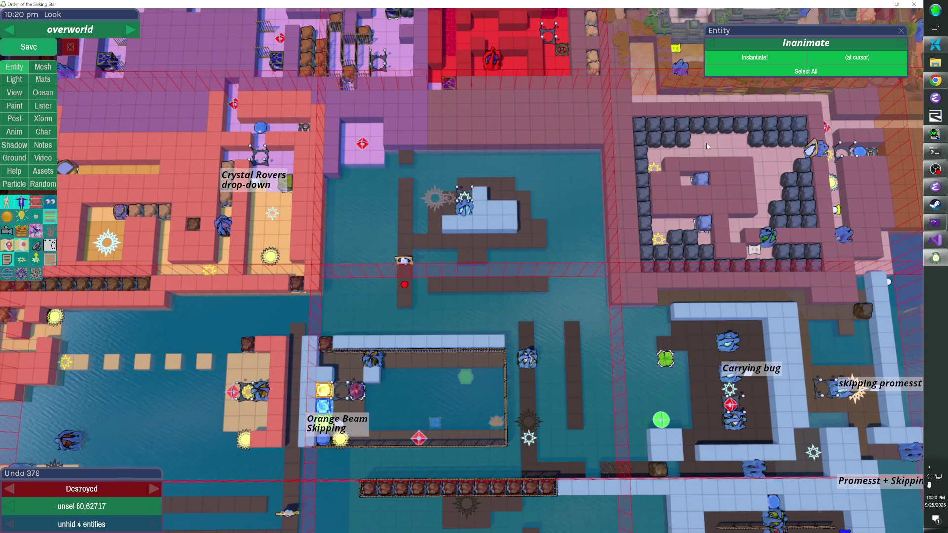
key(ctrl+y)
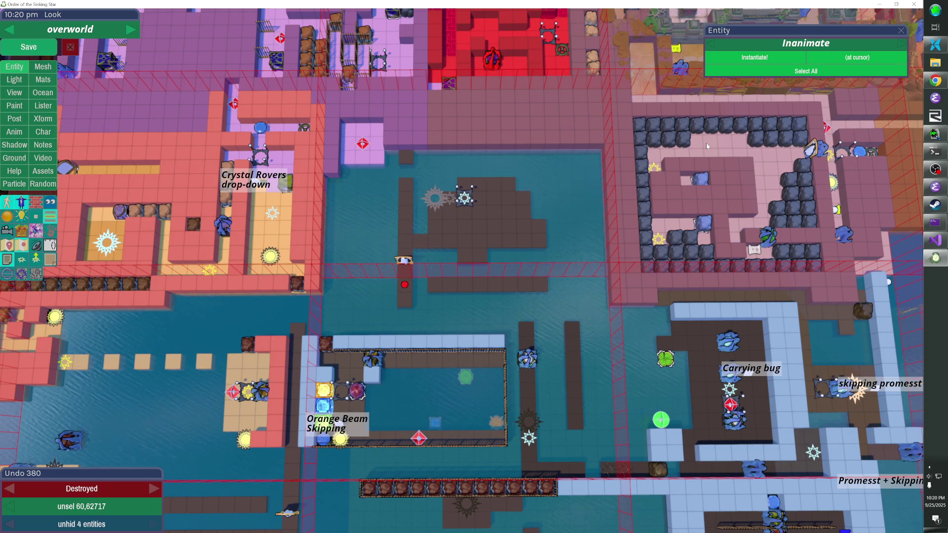
click(464, 198)
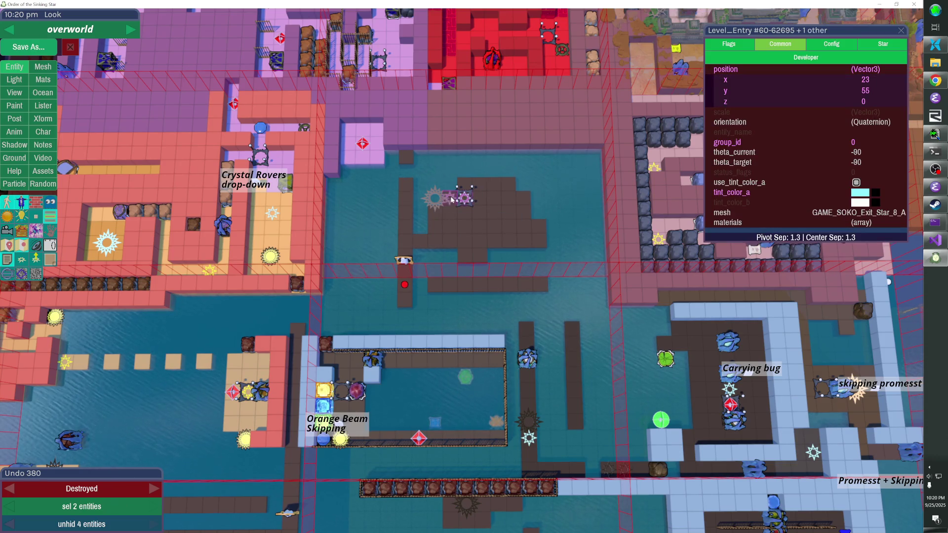
key(ctrl+y)
key(ctrl+y)
key(ctrl+y)
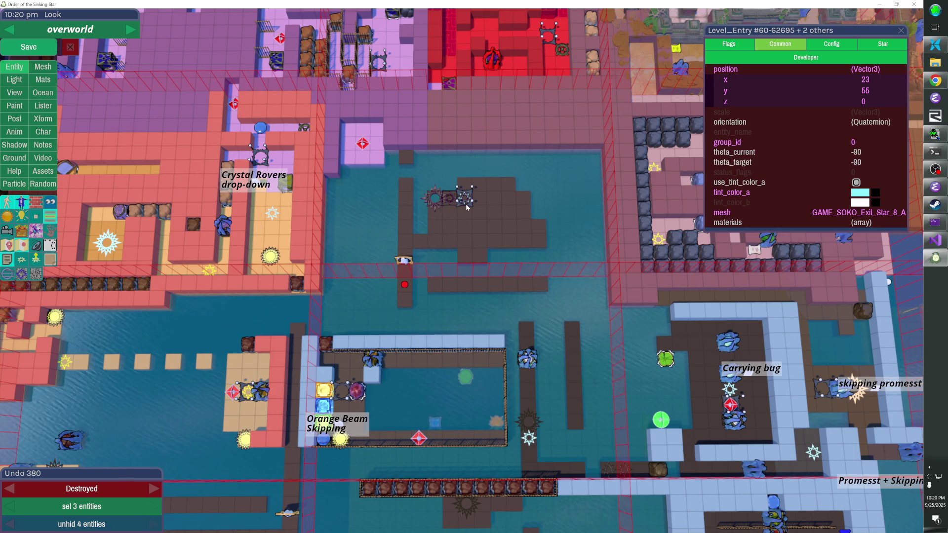
key(ctrl+y)
key(ctrl+y)
key(ctrl+y)
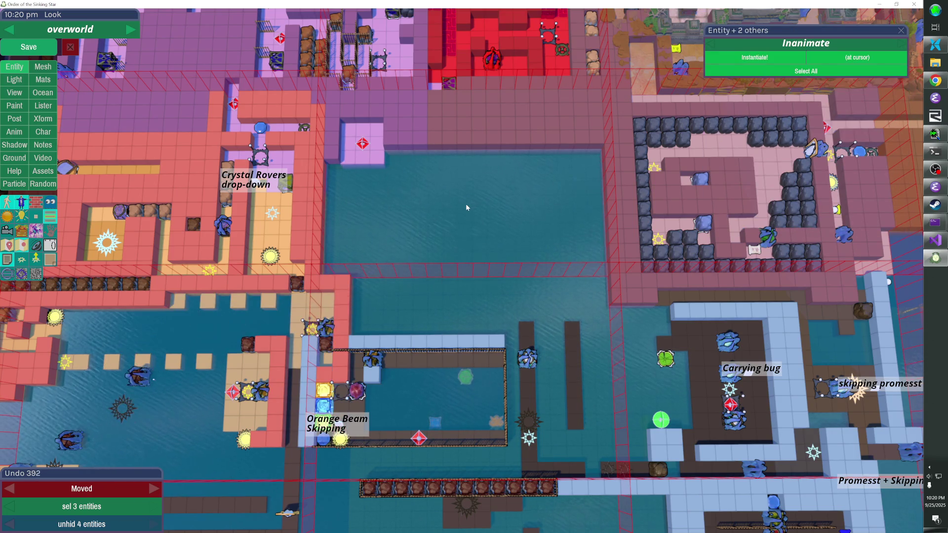
key(ctrl+y)
key(ctrl+y)
key(ctrl+y)
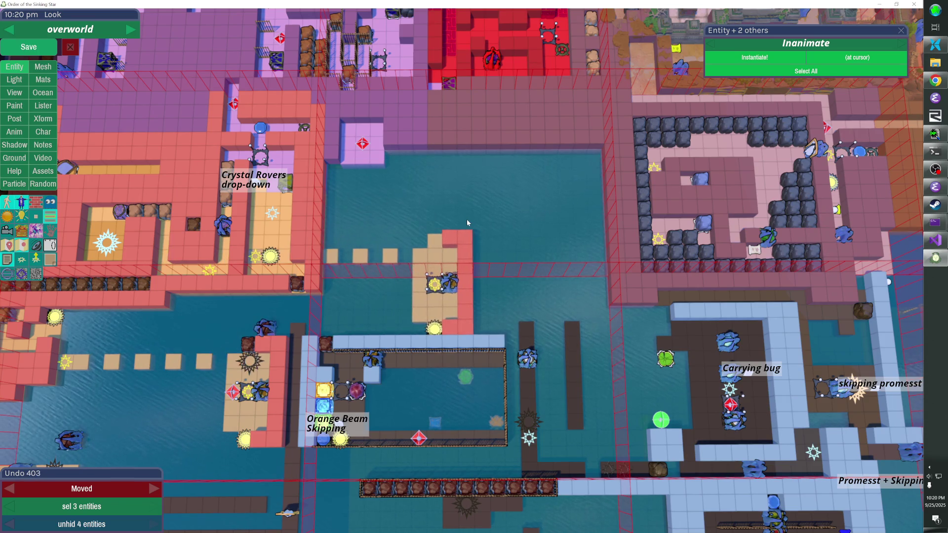
key(ctrl+y)
key(ctrl+y)
key(ctrl+y)
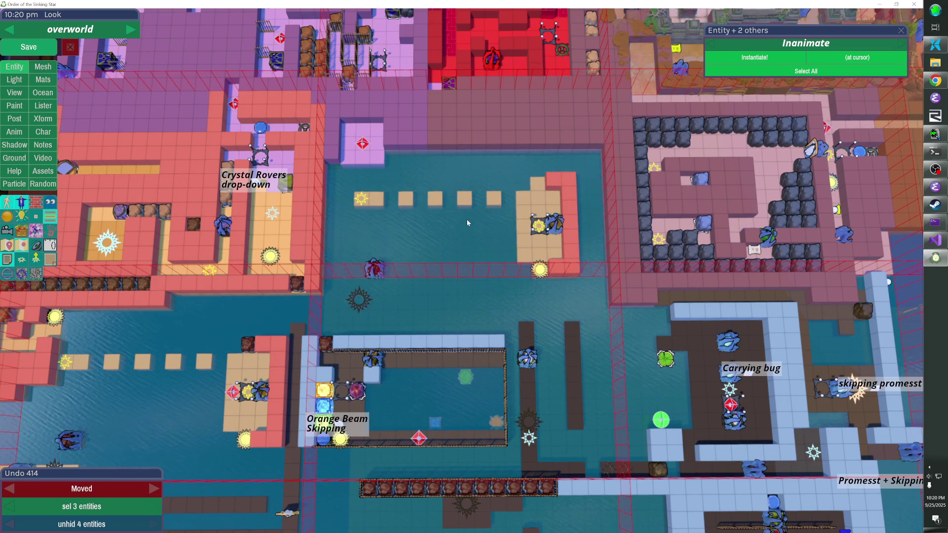
key(ctrl+y)
key(ctrl+y)
key(ctrl+y)
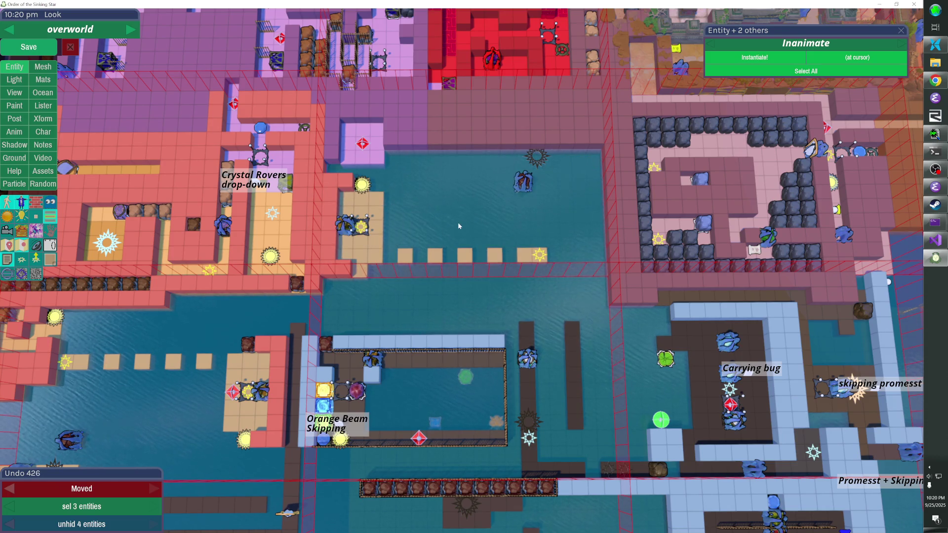
Delete the three level-entry stars around the dock and paste in copied stars
click(543, 160)
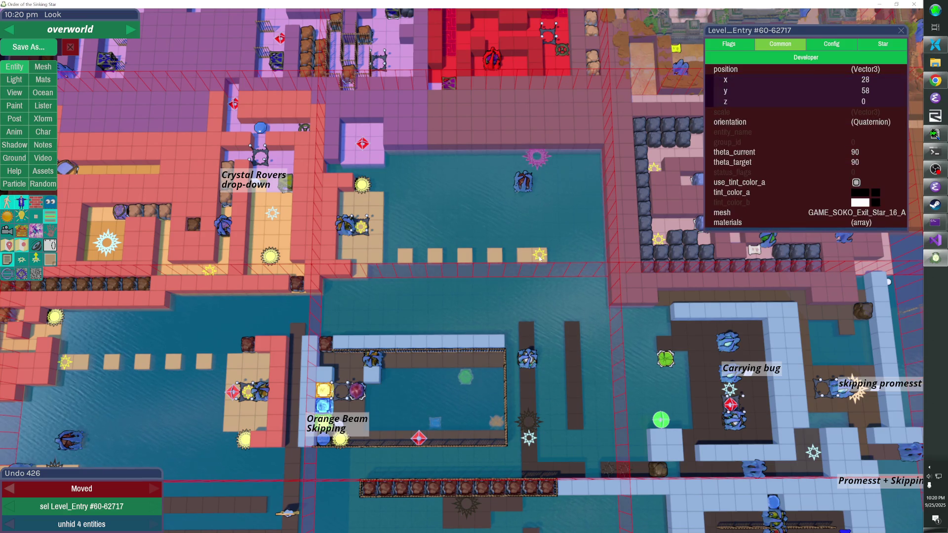
shift+click(539, 257)
shift+click(362, 228)
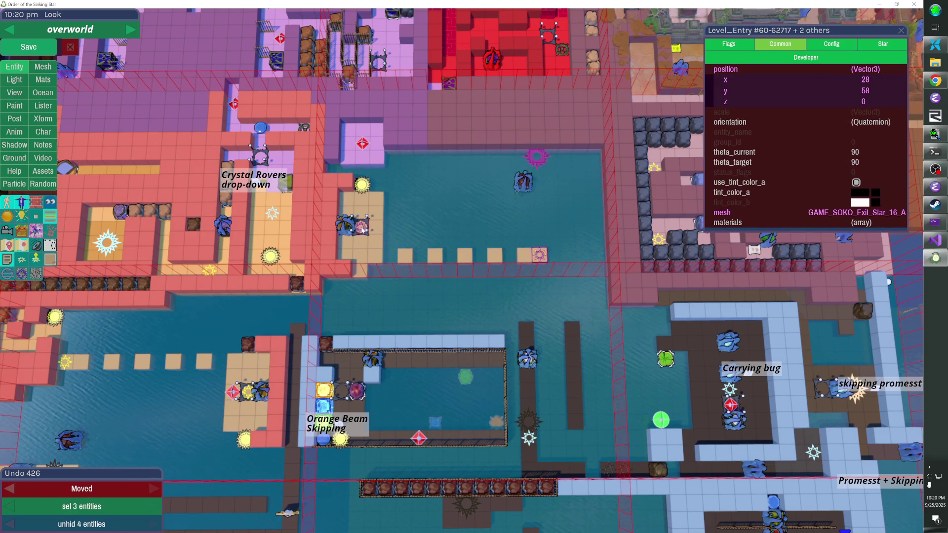
key(Delete)
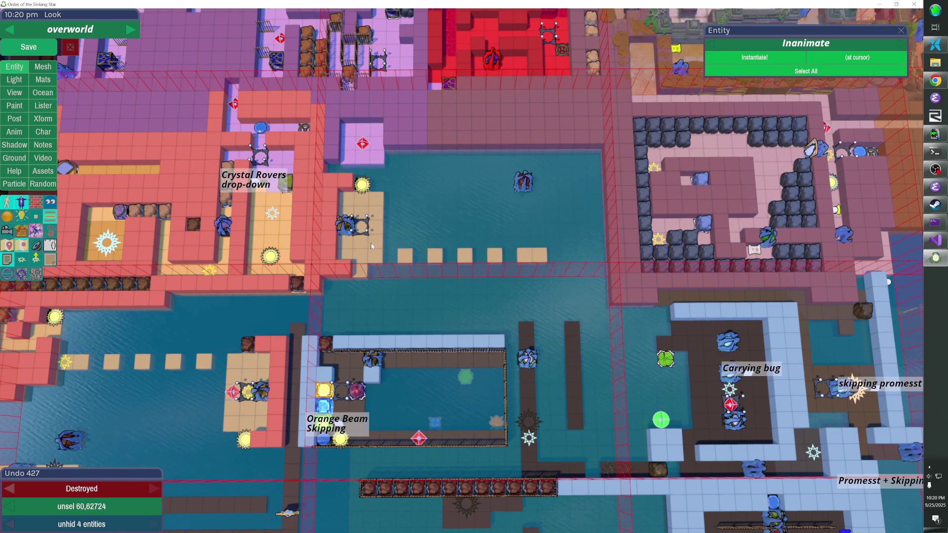
key(ctrl+v)
click(391, 244)
Move the pasted stars into place at 28, 51 and 27, 58
click(389, 240)
key(Left)
key(Up)
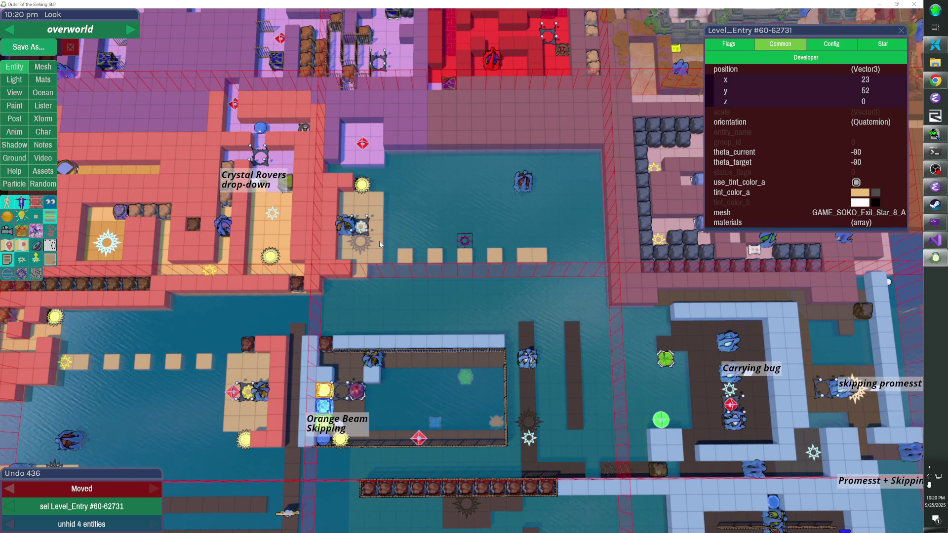
click(361, 244)
key(shift+Right)
key(shift+Right)
key(shift+Right)
key(Right)
key(Right)
key(Right)
key(Up)
key(Up)
key(Up)
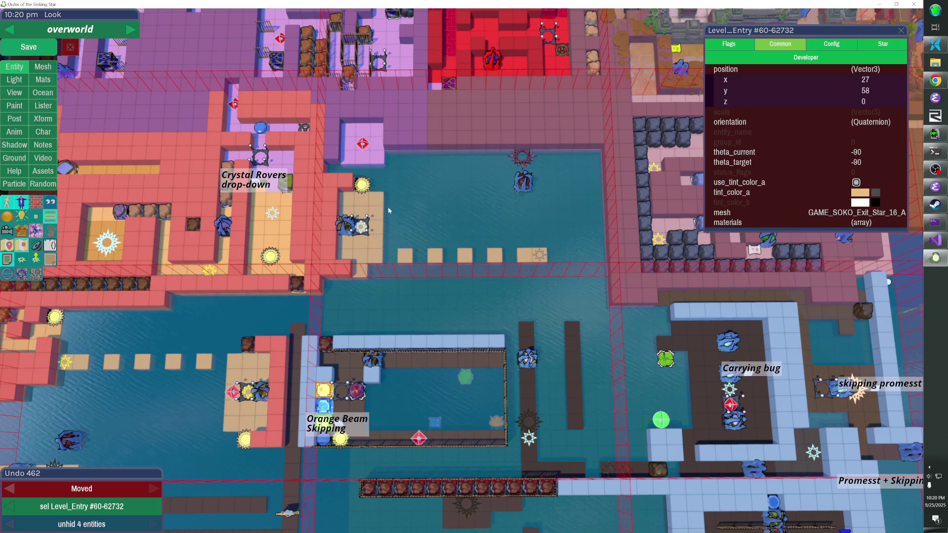
Set the first freezer's unlocked_by_id to star 60-62730
click(352, 222)
key(ctrl+c)
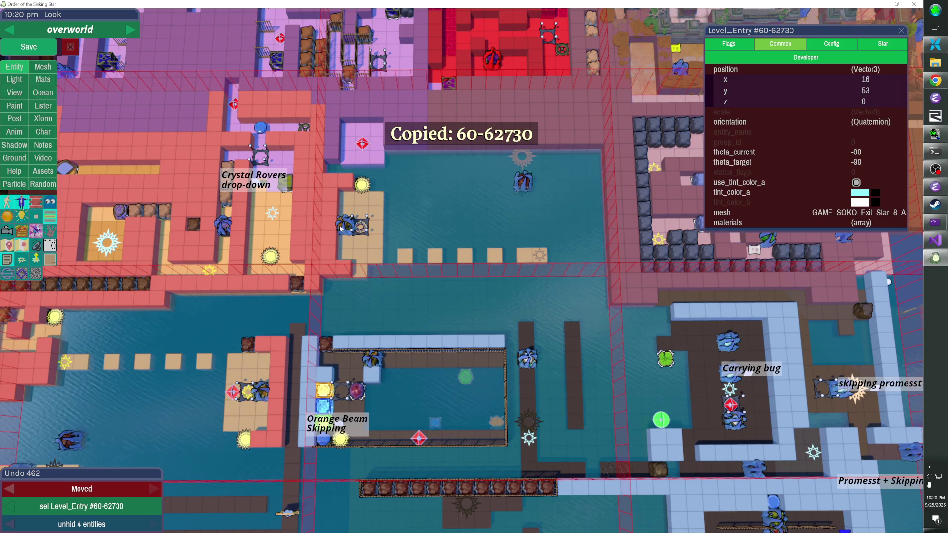
click(352, 223)
click(816, 86)
key(ctrl+v)
key(Return)
Change the other freezer's unlocked_by_id from 60-62727 to star 60-62731, then enter play mode
click(540, 255)
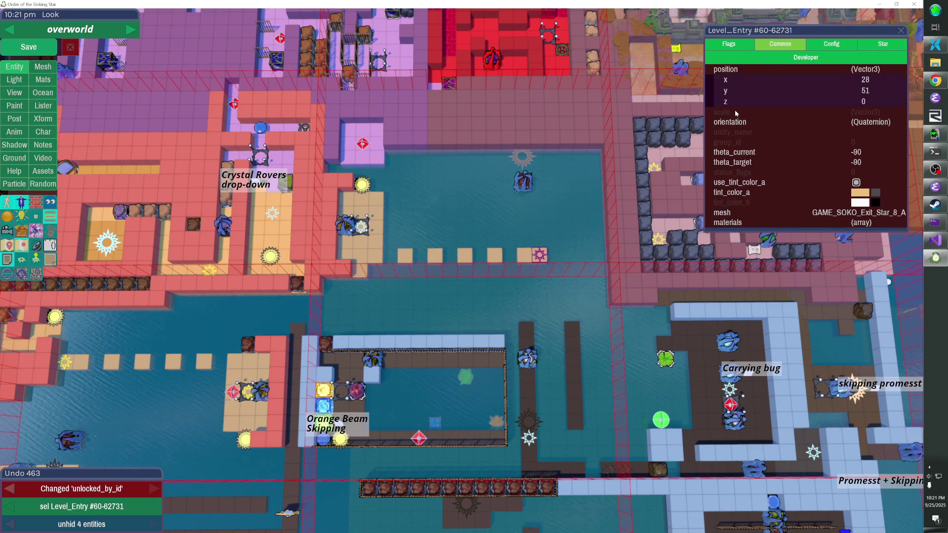
key(ctrl+c)
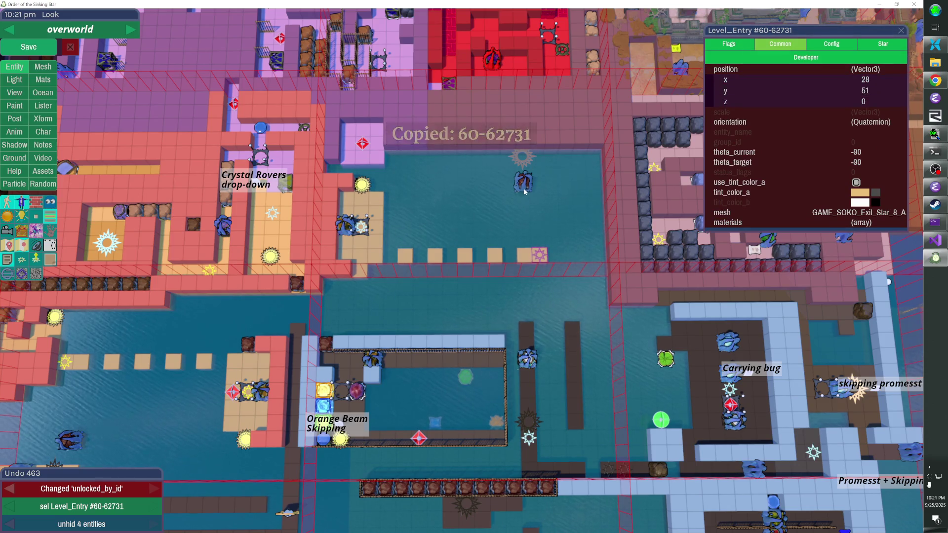
click(523, 189)
click(749, 89)
key(ctrl+v)
key(Return)
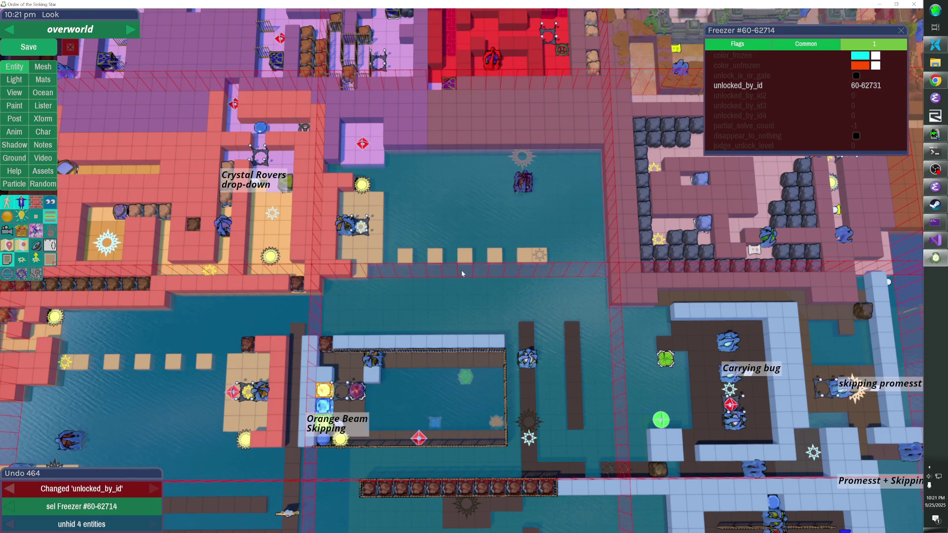
key(Escape)
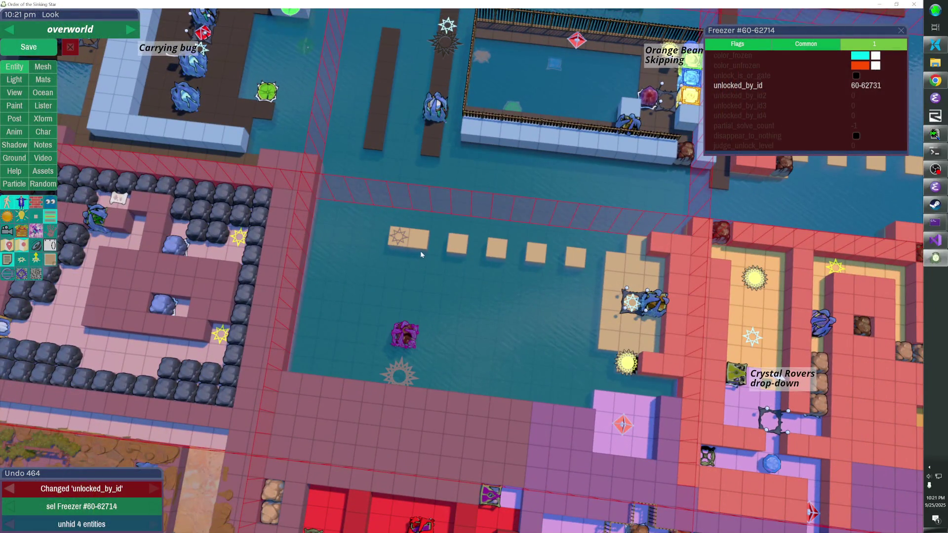
Paint a column of sand cubes toward the freezer, trim stray cubes, and test the path in play mode
drag(419, 251, 399, 375)
right_click(411, 333)
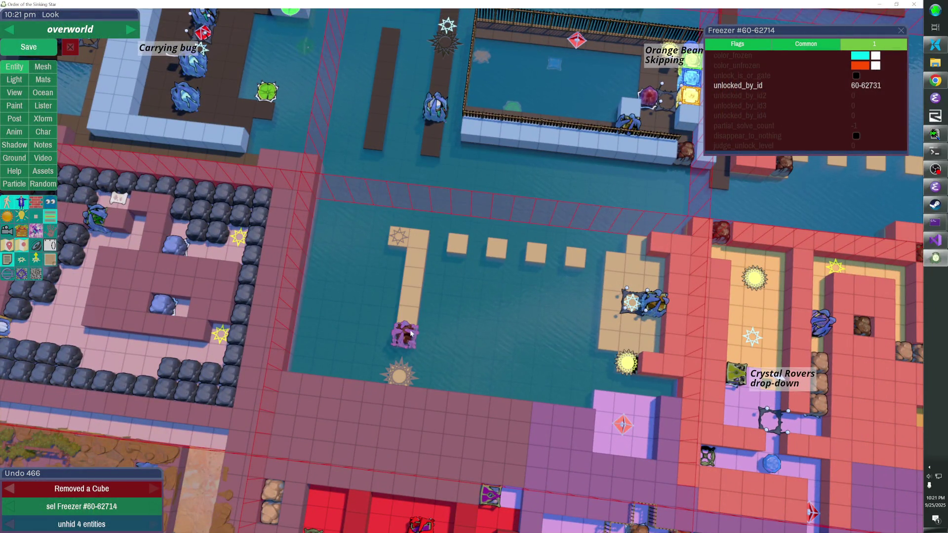
drag(412, 309, 417, 267)
key(Tab)
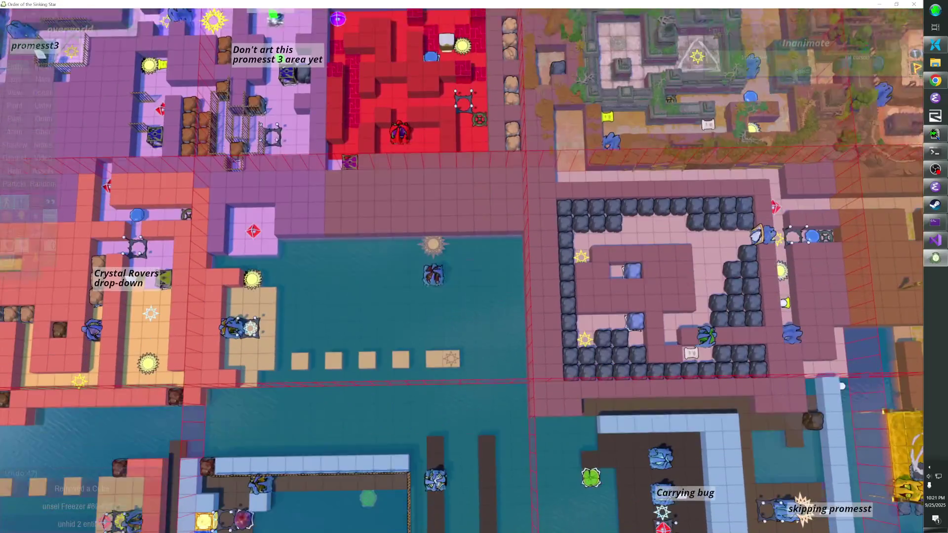
Flag the orange_cross level entry as PROMESST and SKIPPING with dropdown on, then save the overworld
click(434, 233)
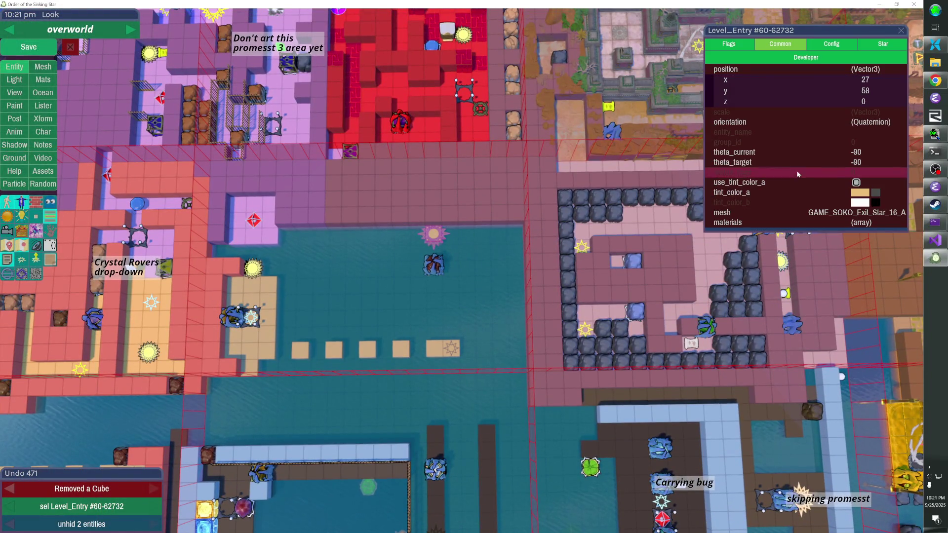
click(831, 44)
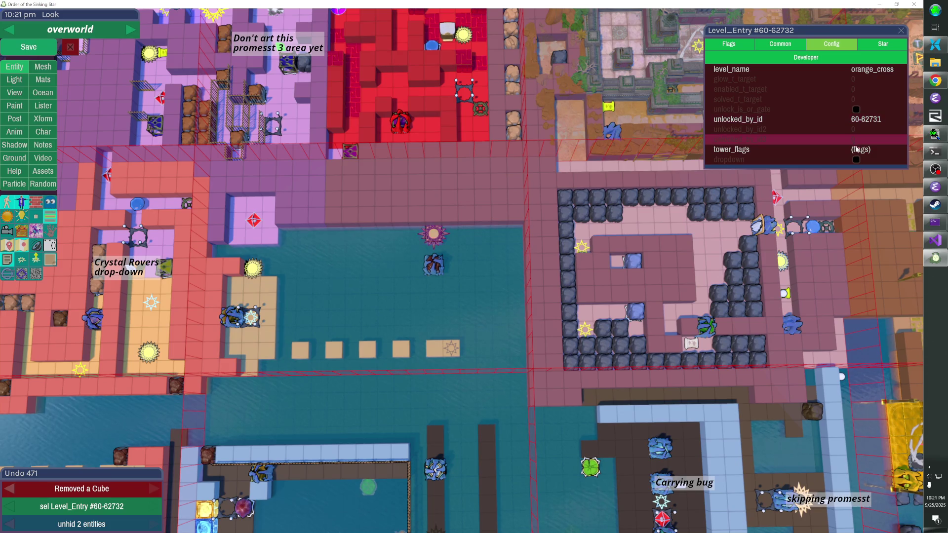
click(857, 149)
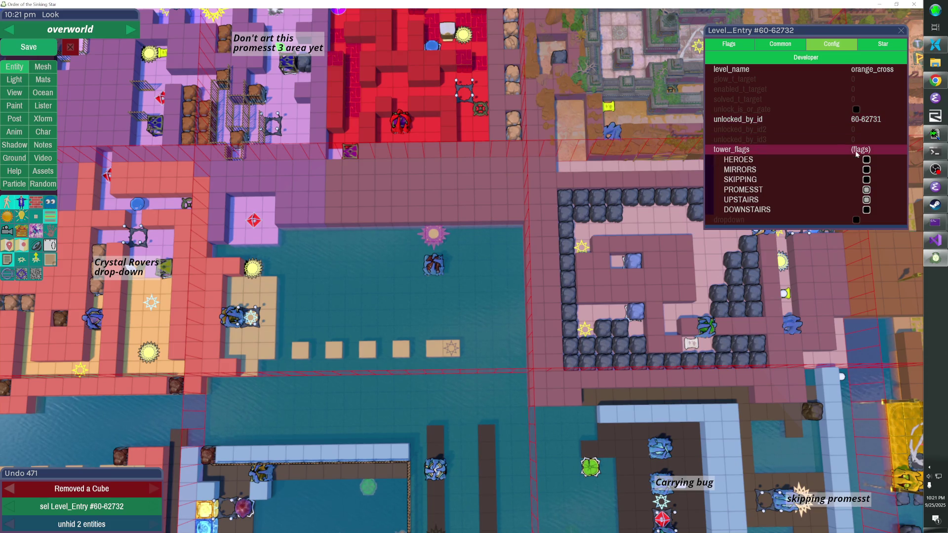
click(866, 189)
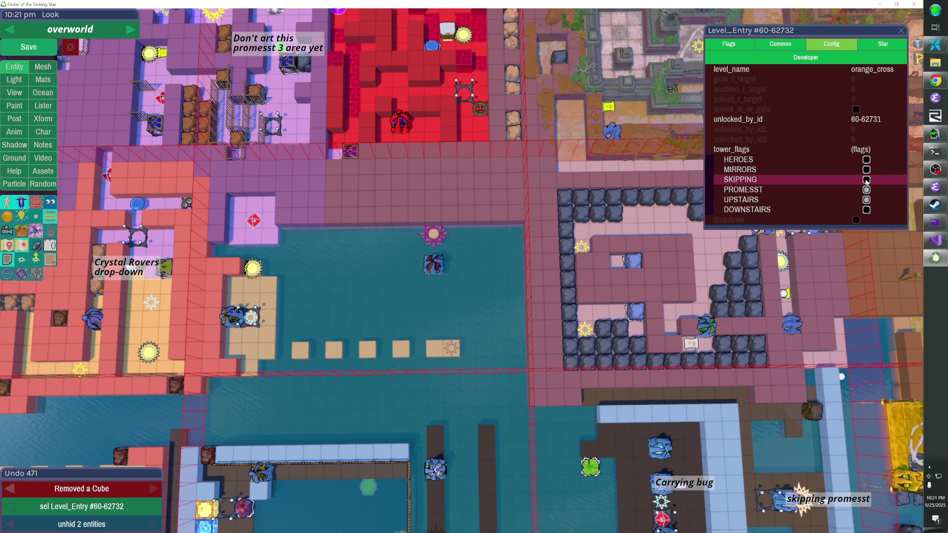
click(866, 180)
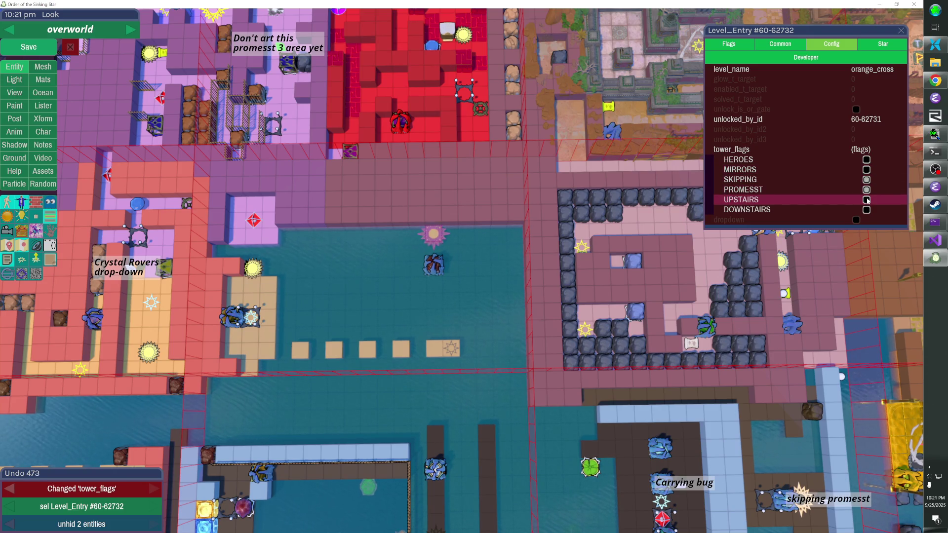
click(856, 219)
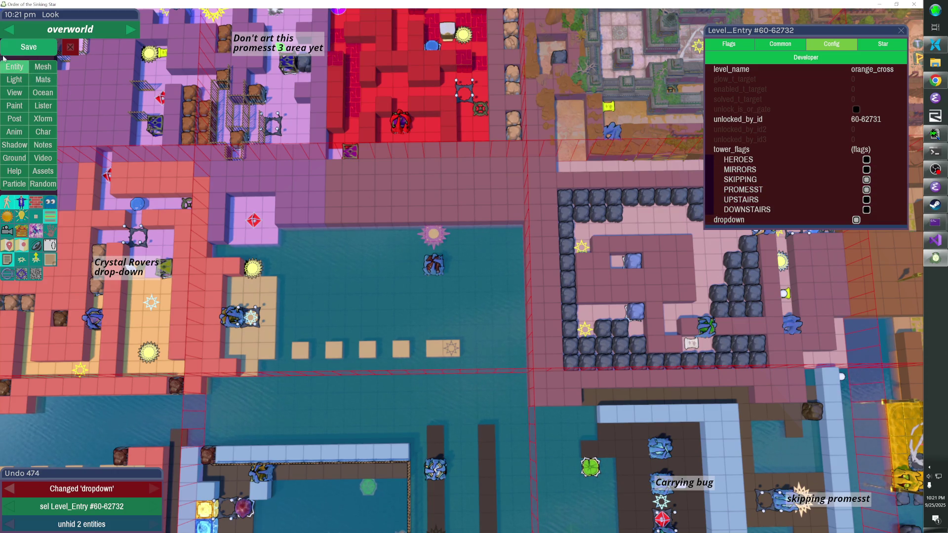
key(ctrl+s)
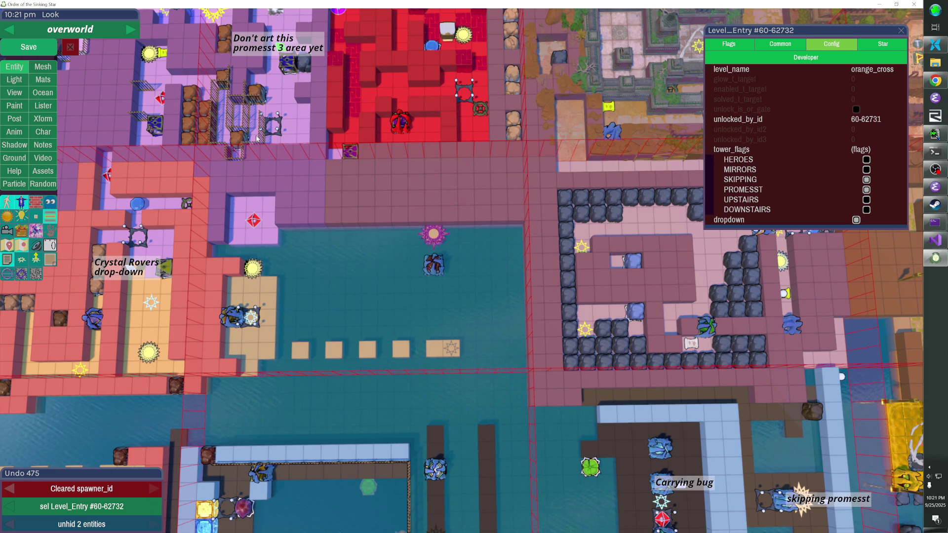
Inspect the floating_orange_purple and skip_orange_wall_v3 level entries and unhide the gate
key(Escape)
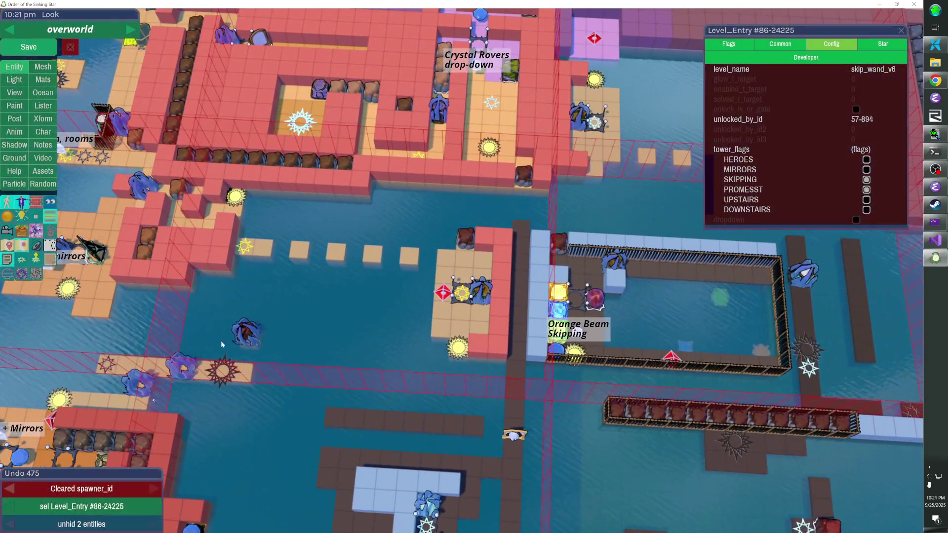
click(222, 371)
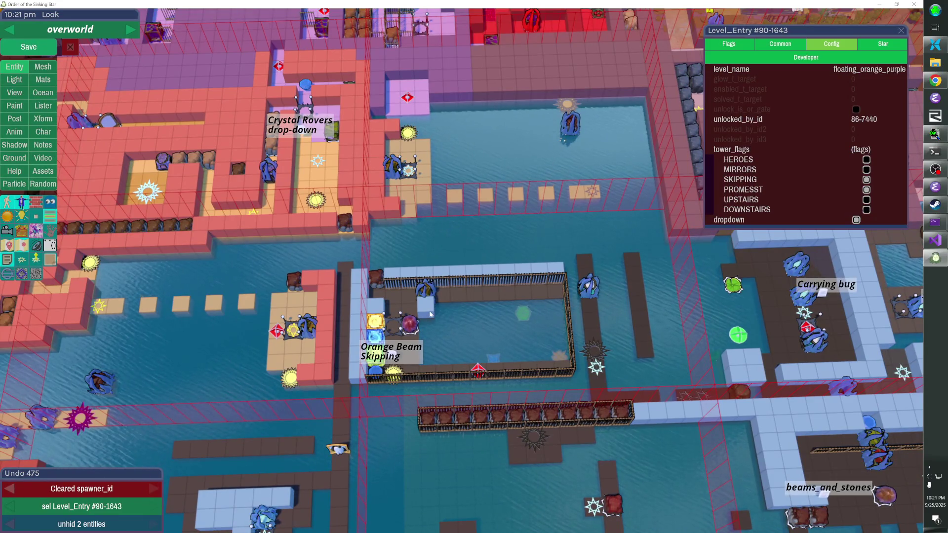
click(378, 358)
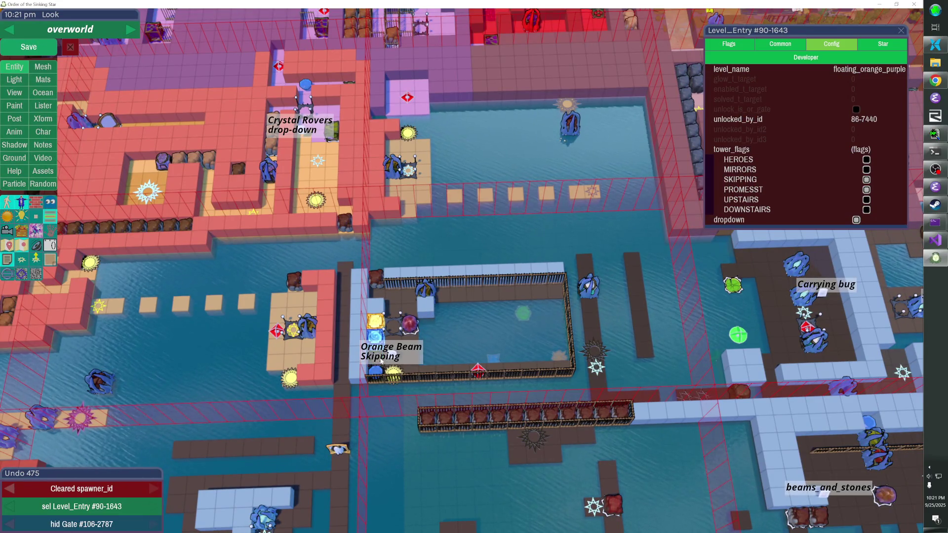
key(h)
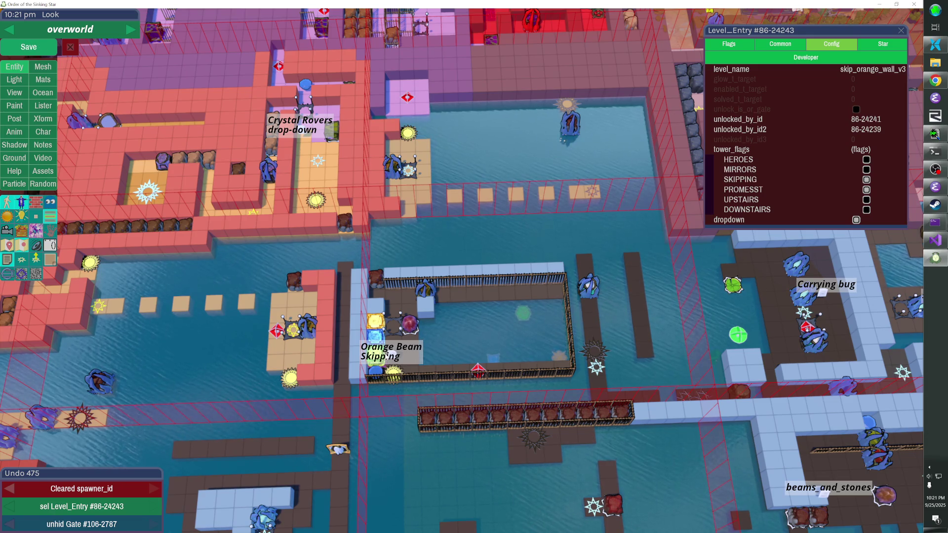
click(386, 357)
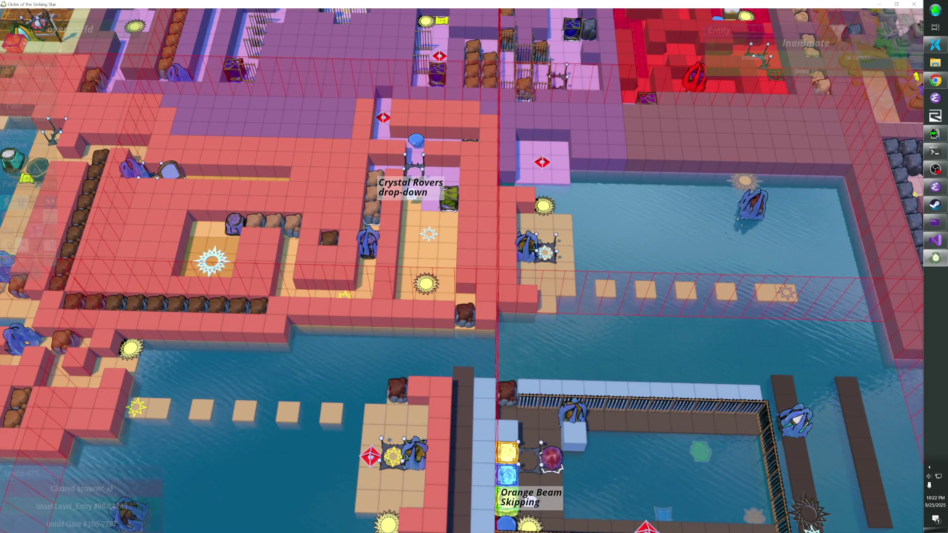
Place a cube at the pool edge directly beneath the pink red-diamond platform
scroll(474, 267, down, 2)
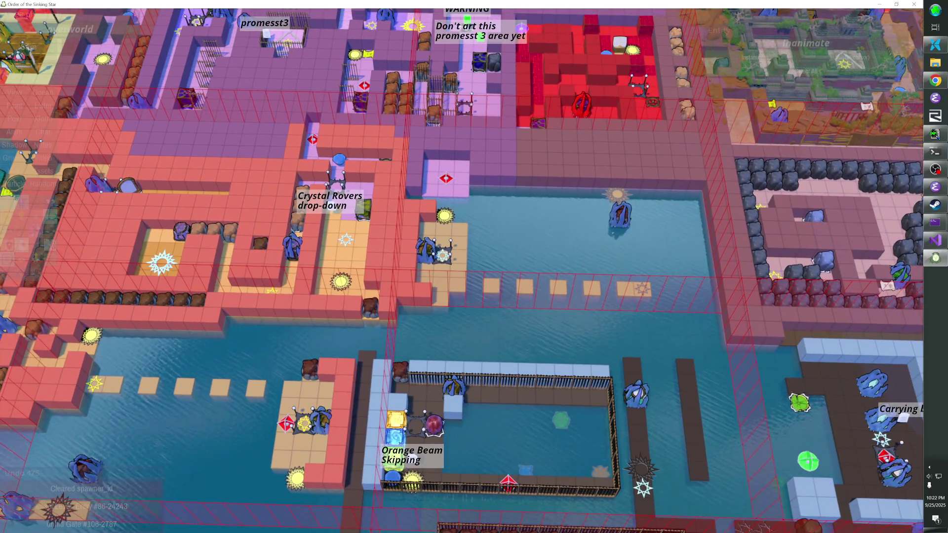
scroll(474, 148, up, 5)
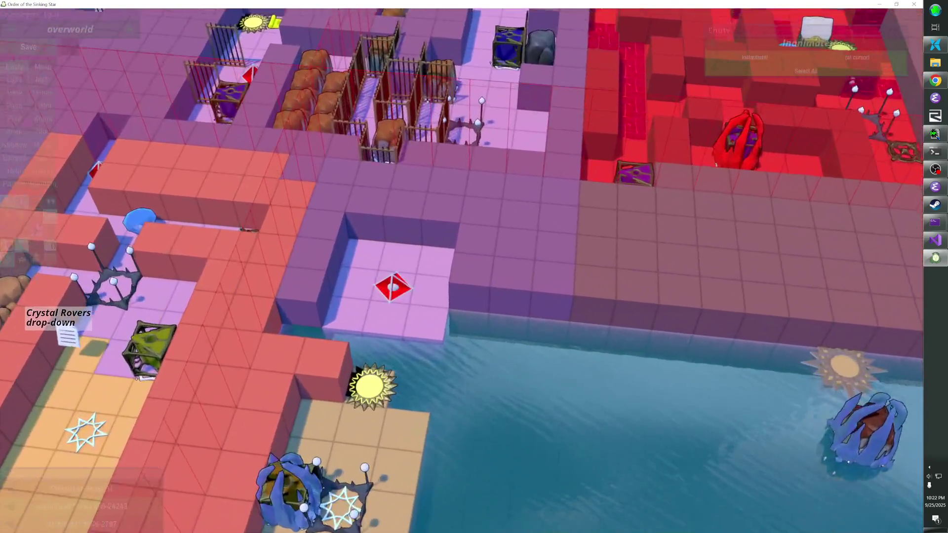
scroll(380, 211, down, 3)
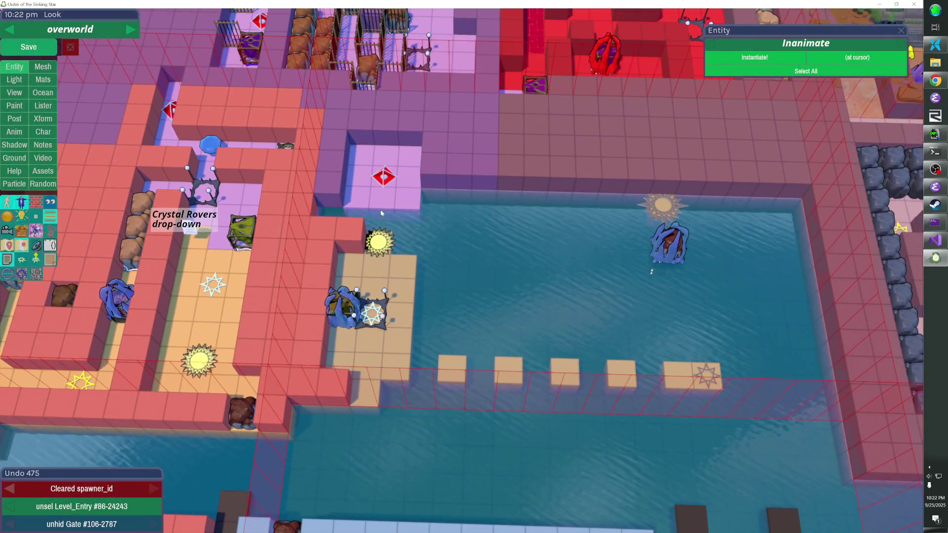
click(380, 212)
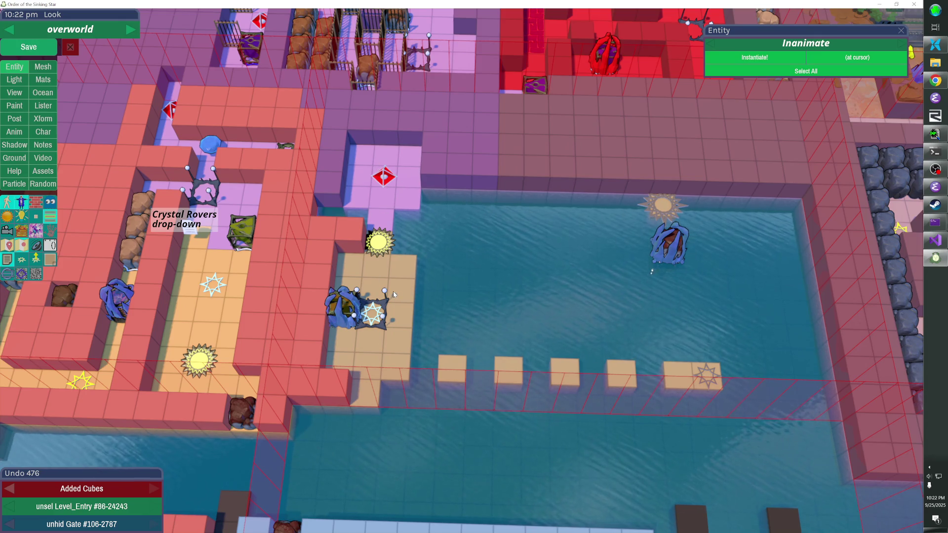
scroll(393, 294, up, 3)
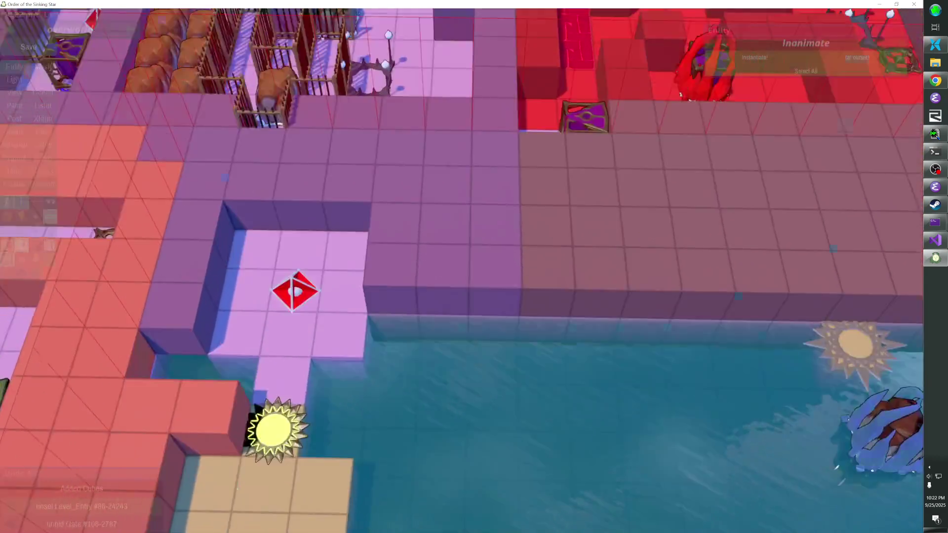
scroll(393, 295, down, 3)
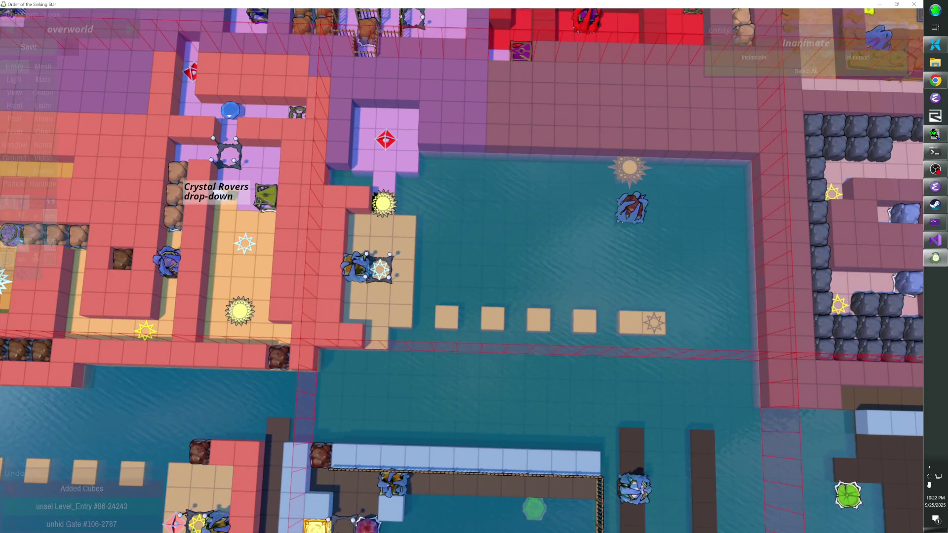
key(Right)
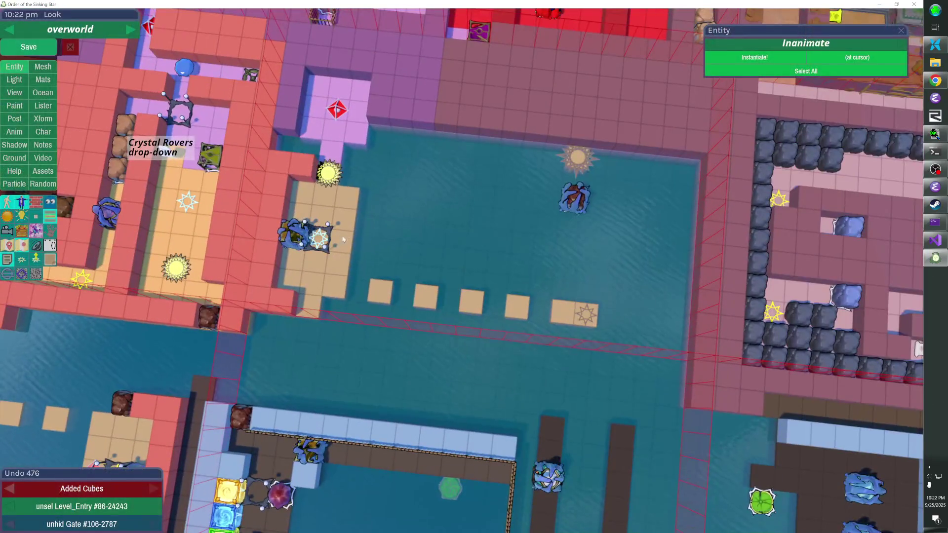
click(344, 238)
click(882, 43)
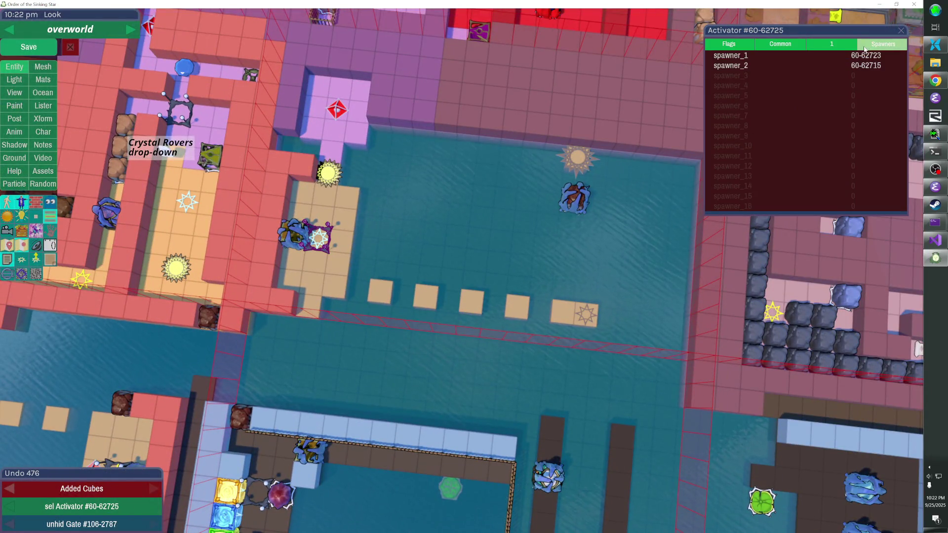
right_click(810, 60)
click(825, 90)
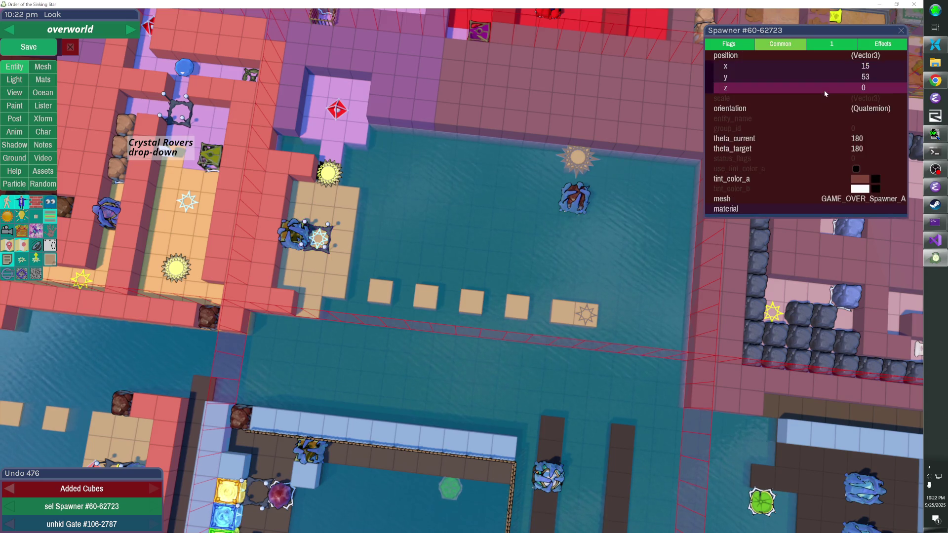
key(ctrl+z)
click(875, 44)
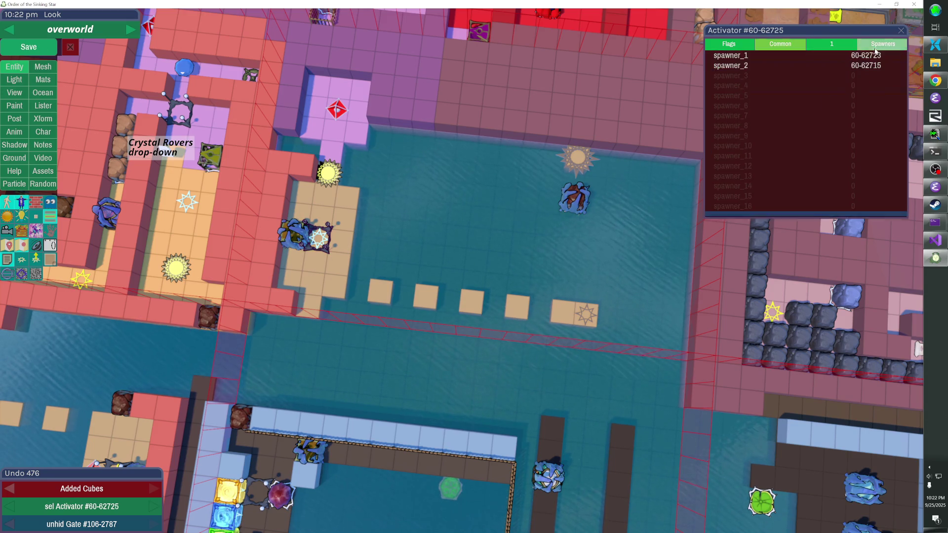
right_click(784, 66)
click(836, 97)
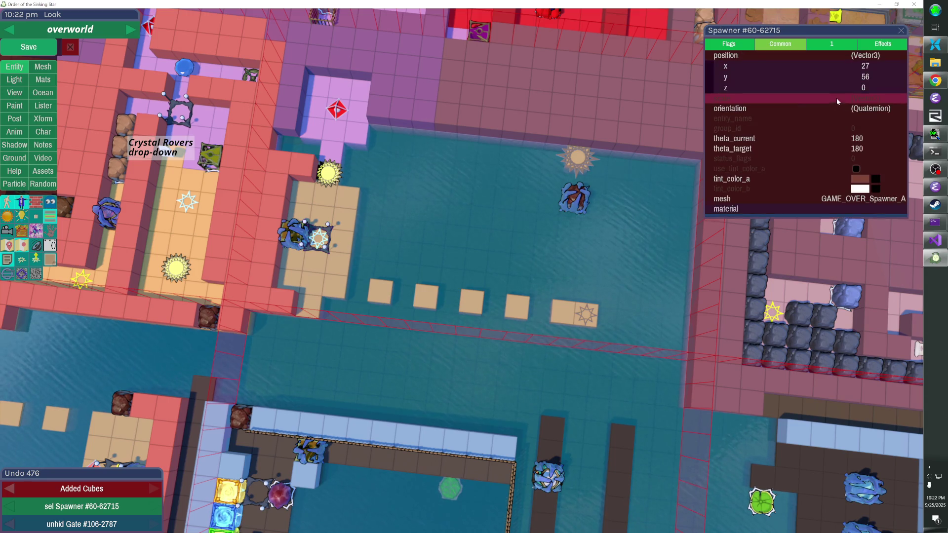
click(595, 180)
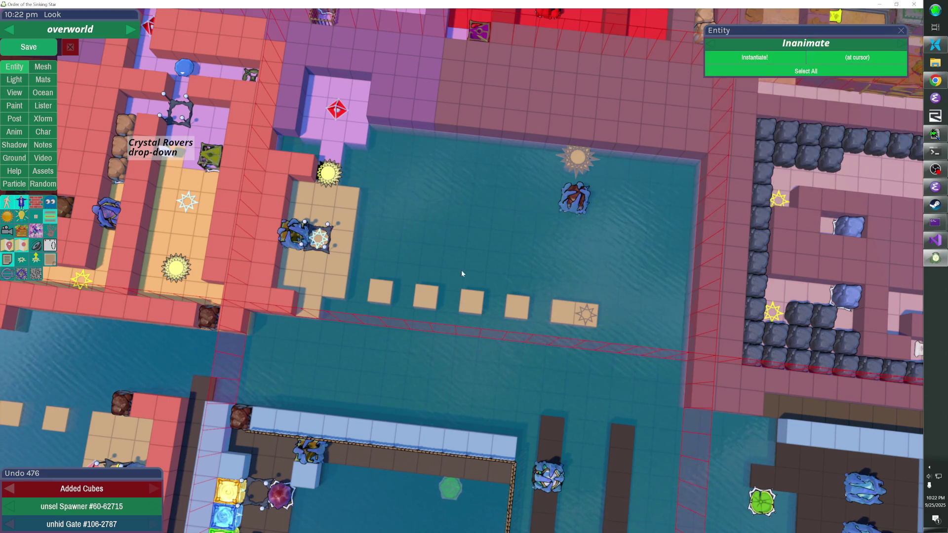
scroll(461, 271, down, 3)
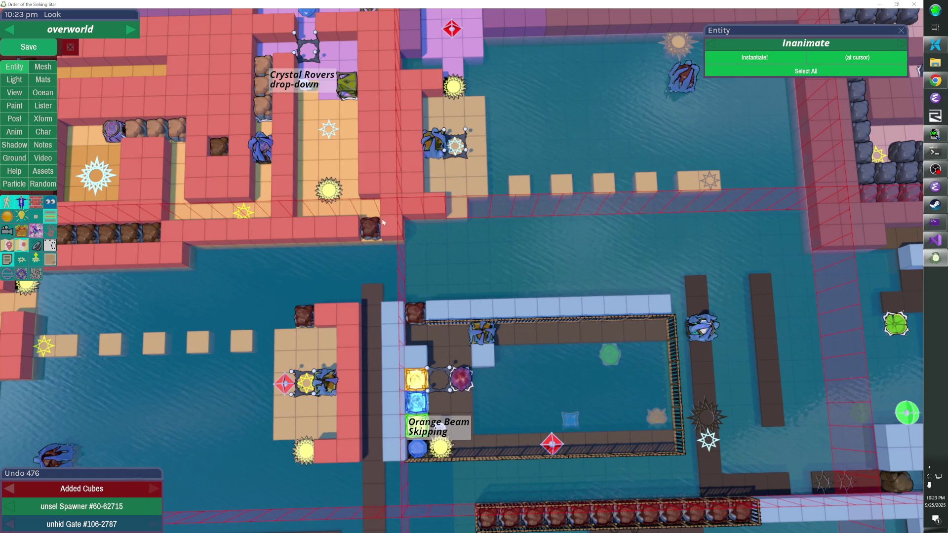
Copy the boulder by the red wall corner and paste it where the stepping stones begin
click(370, 228)
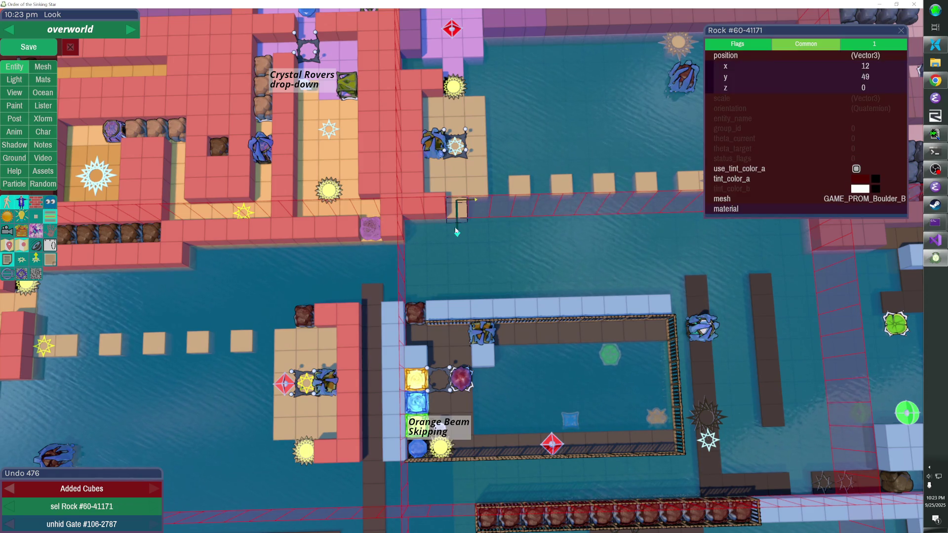
key(ctrl+v)
scroll(496, 261, down, 5)
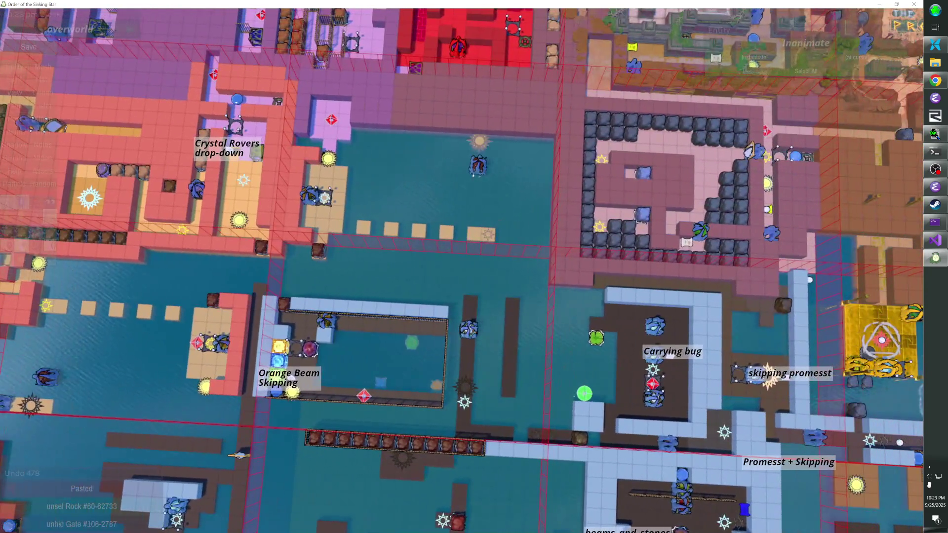
scroll(462, 270, down, 2)
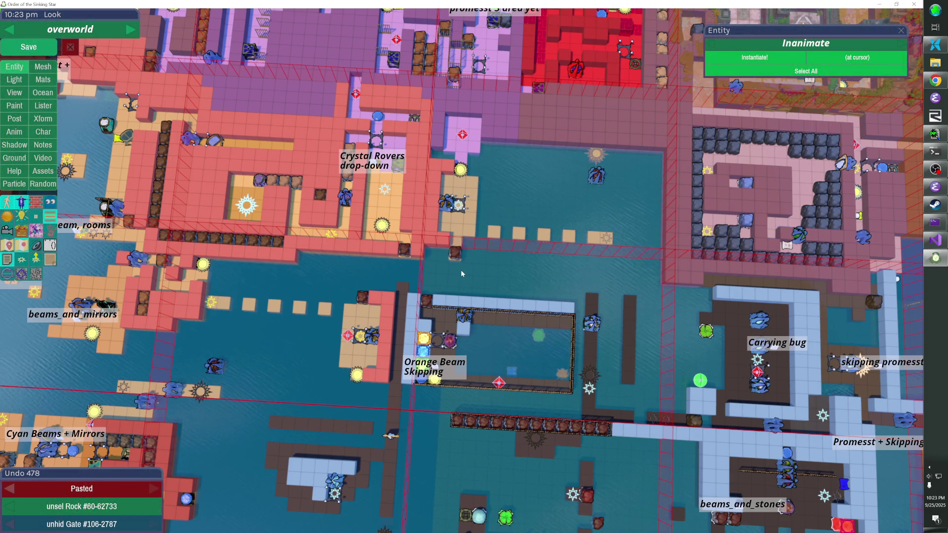
Adjust local_area marker 70-698's volume and switch area volumes to wireframe display
key(Tab)
key(Tab)
key(Tab)
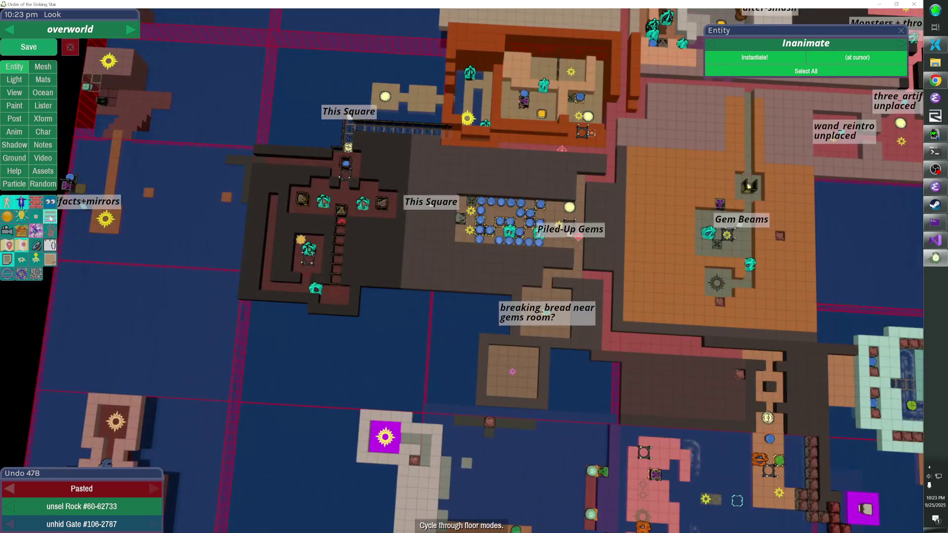
key(Tab)
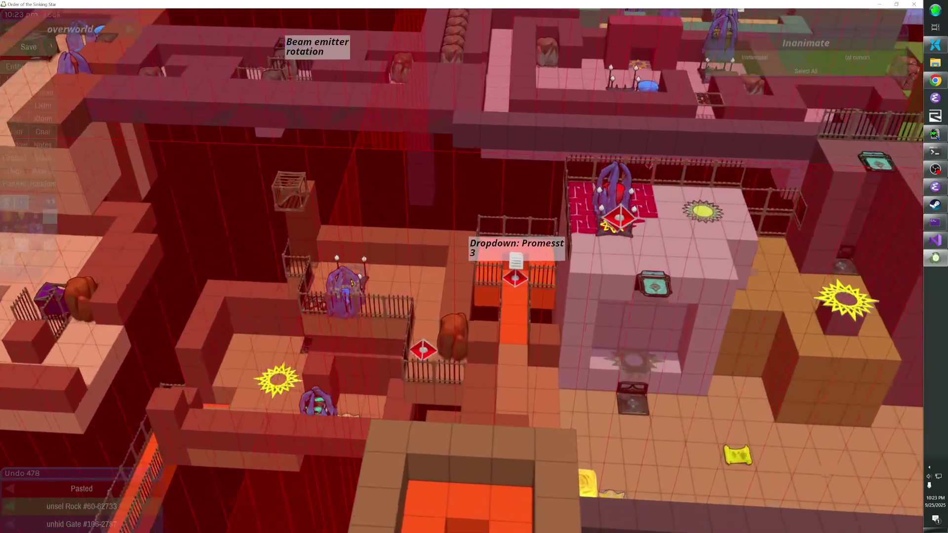
key(Tab)
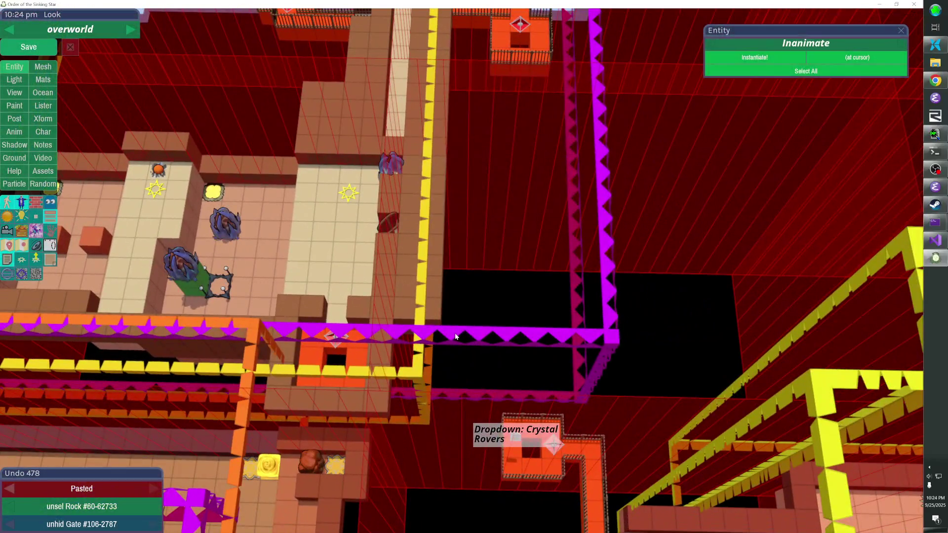
click(455, 337)
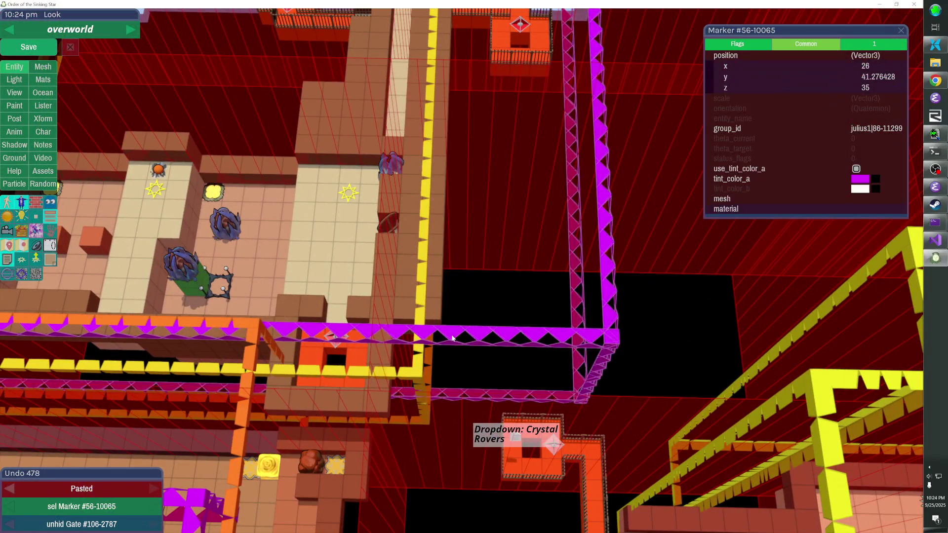
click(851, 48)
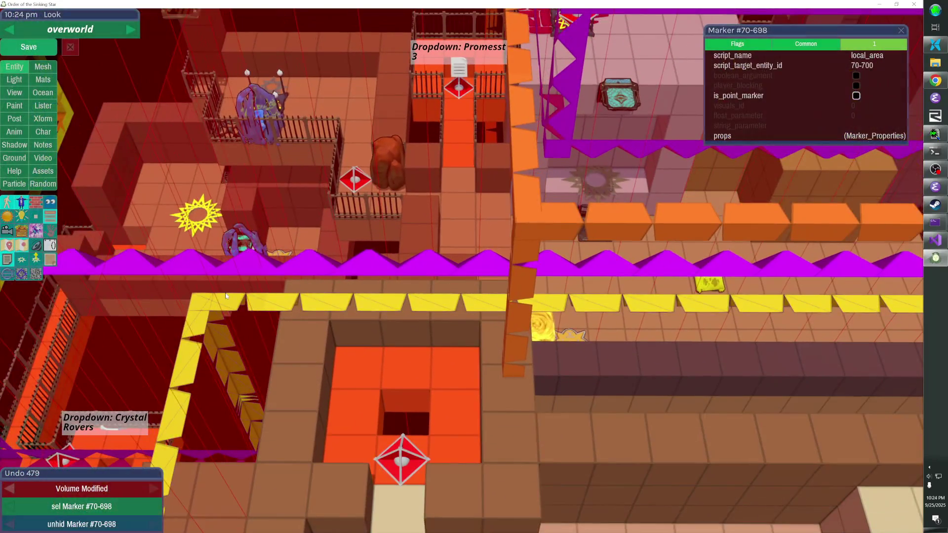
click(2, 249)
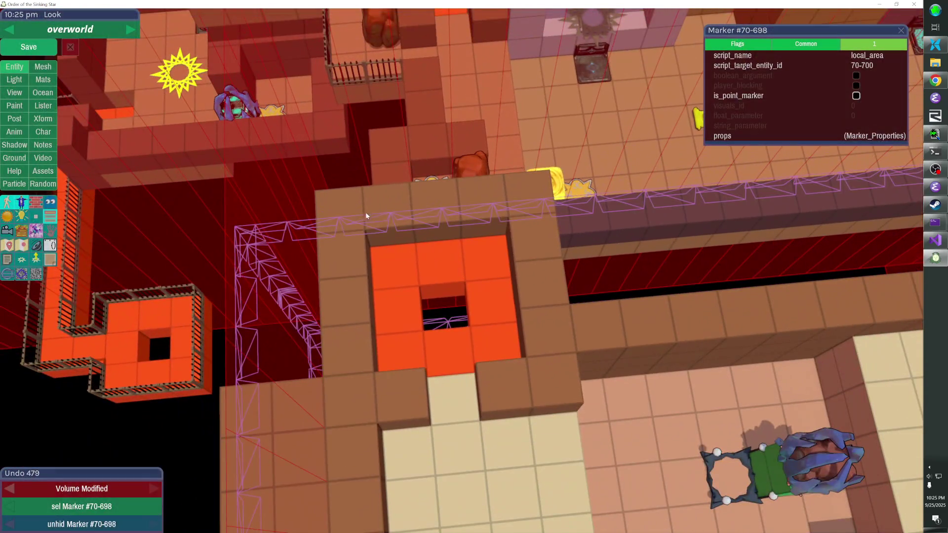
Remove a wall cube by the pit, raise the wall set one step, and copy the fence onto the orange block edge
click(427, 211)
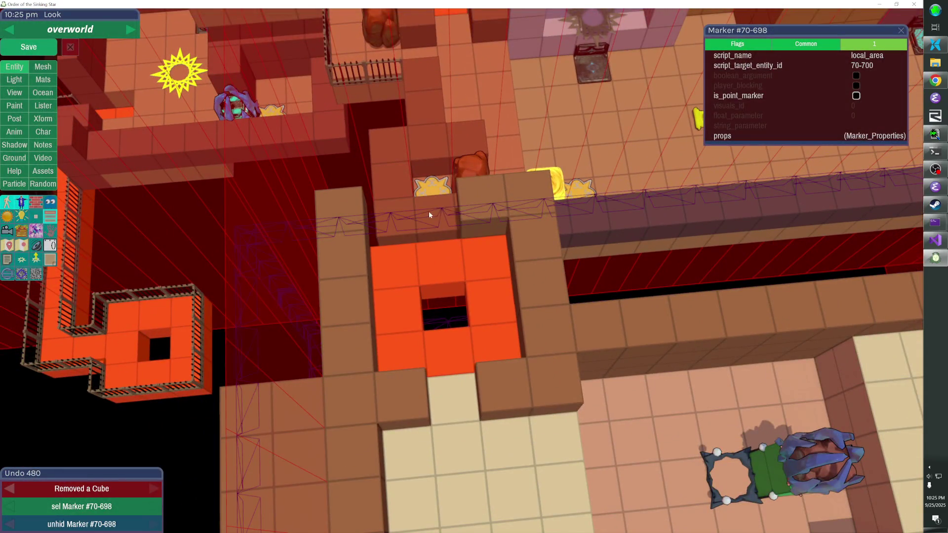
click(494, 295)
key(Page_Up)
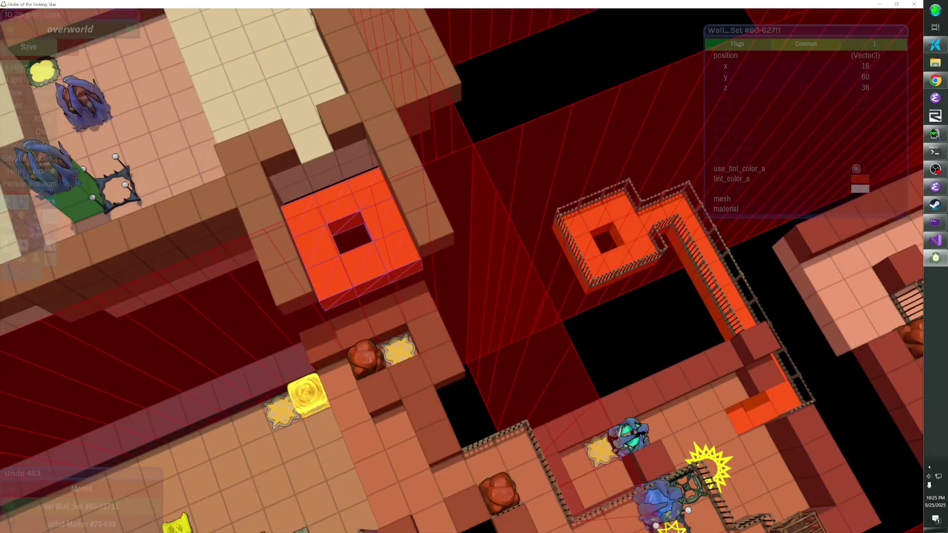
drag(565, 209, 612, 192)
key(ctrl+c)
key(ctrl+v)
key(Down)
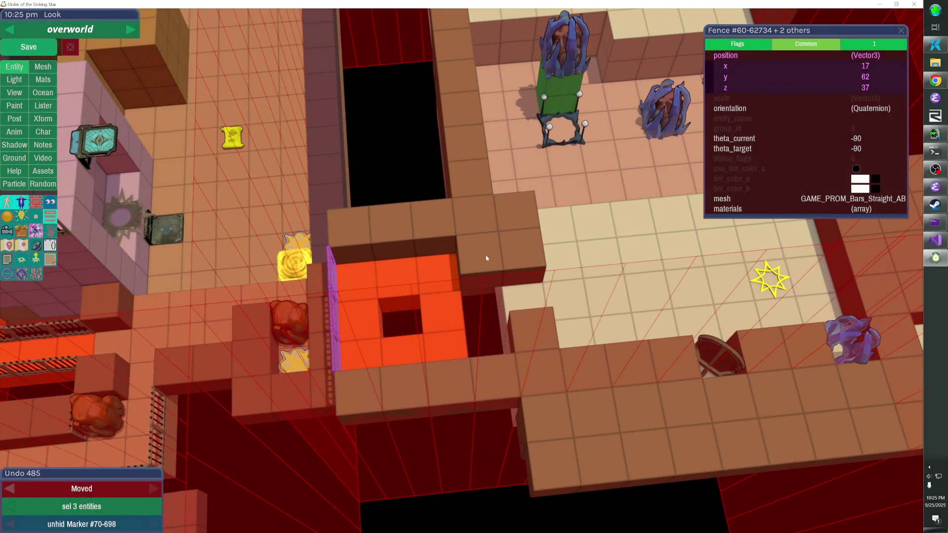
Fill the pit with brown cubes, removing the extra and misplaced cubes around it
click(486, 269)
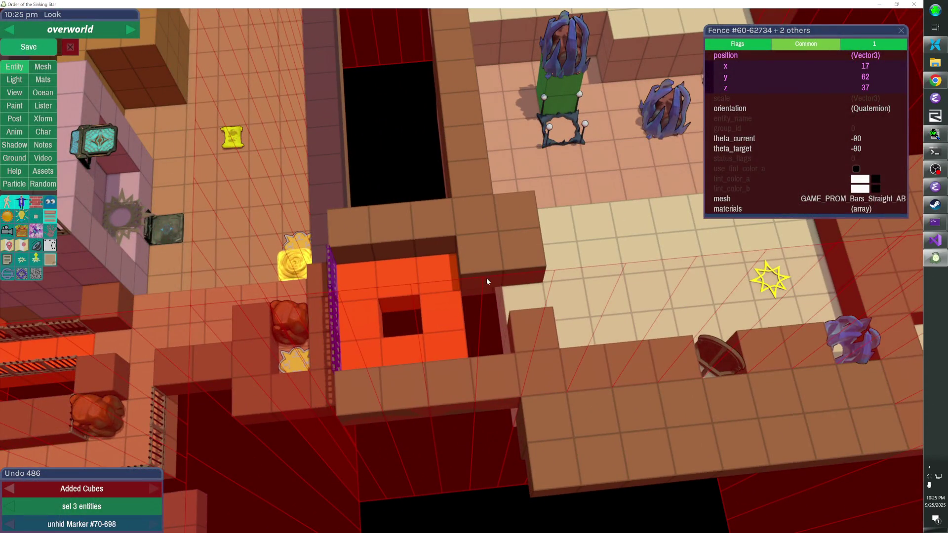
click(495, 321)
right_click(510, 296)
right_click(525, 248)
right_click(535, 330)
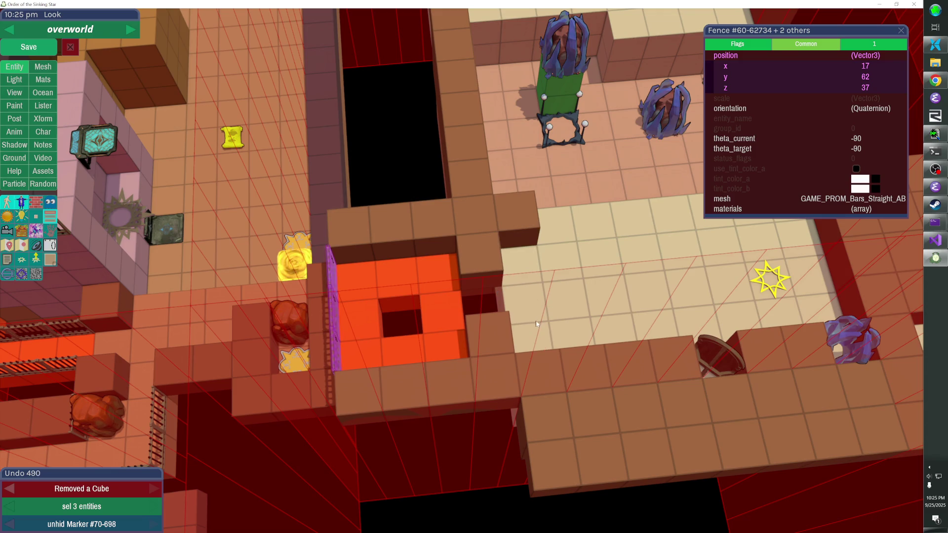
click(482, 296)
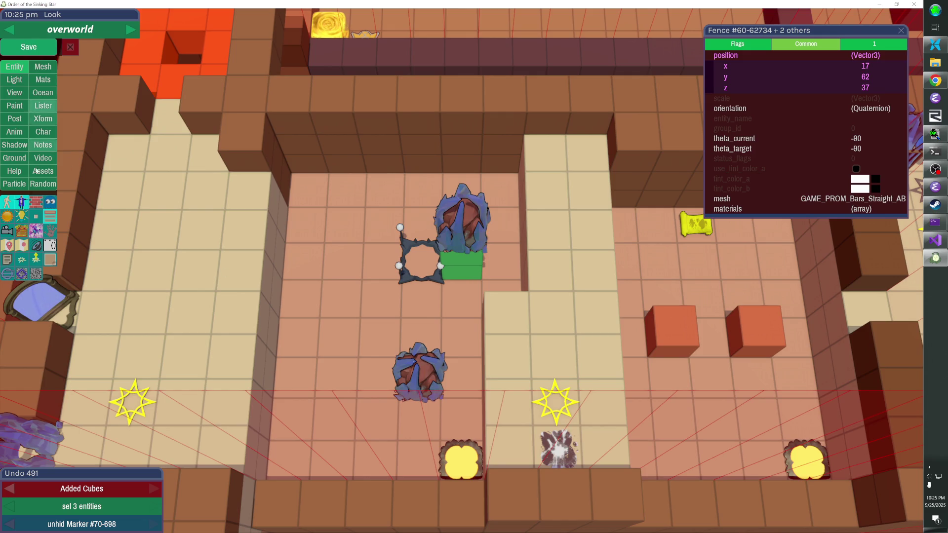
Show point markers and move the red corner marker 60-62712 one step up
click(22, 245)
click(170, 111)
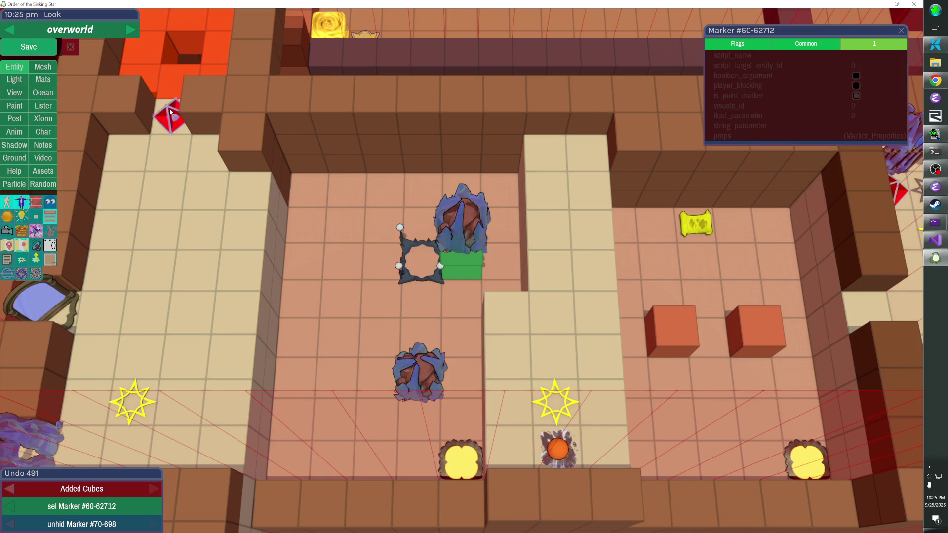
key(Up)
key(Escape)
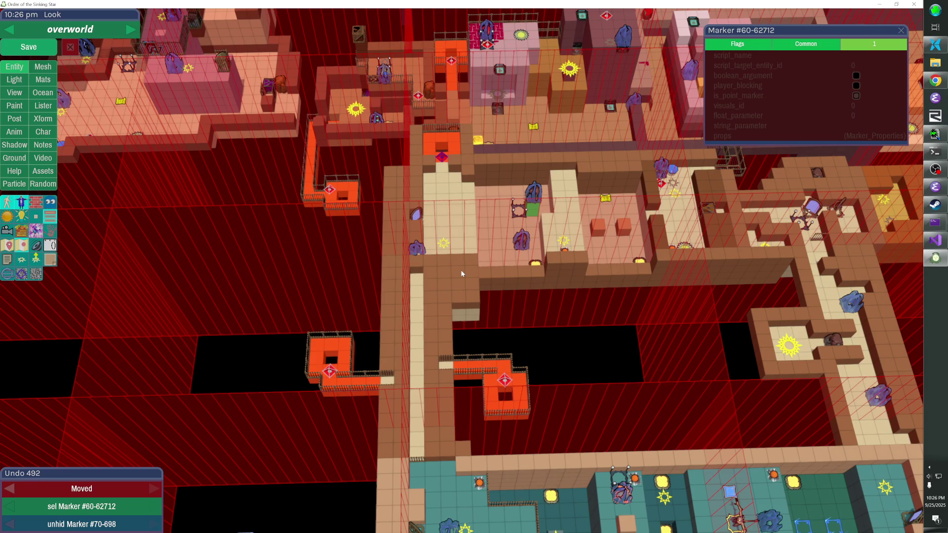
scroll(461, 273, down, 10)
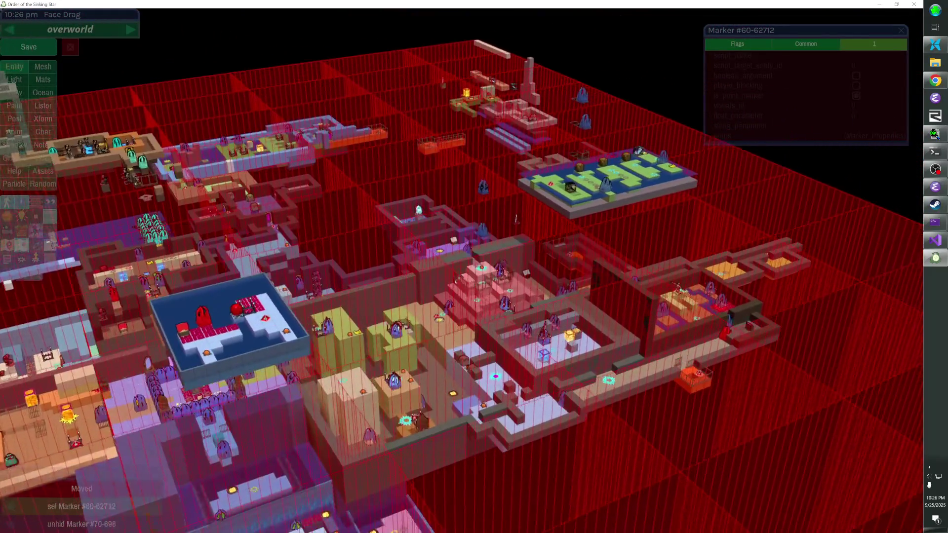
key(ctrl+z)
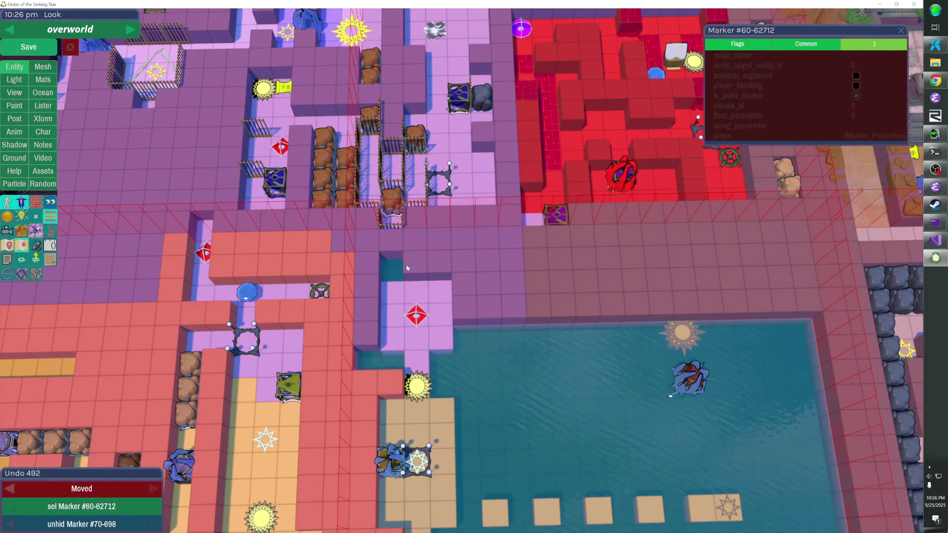
Select the purple wall piece by the water, hide the overlapping wall set, and rebuild it
click(442, 315)
key(h)
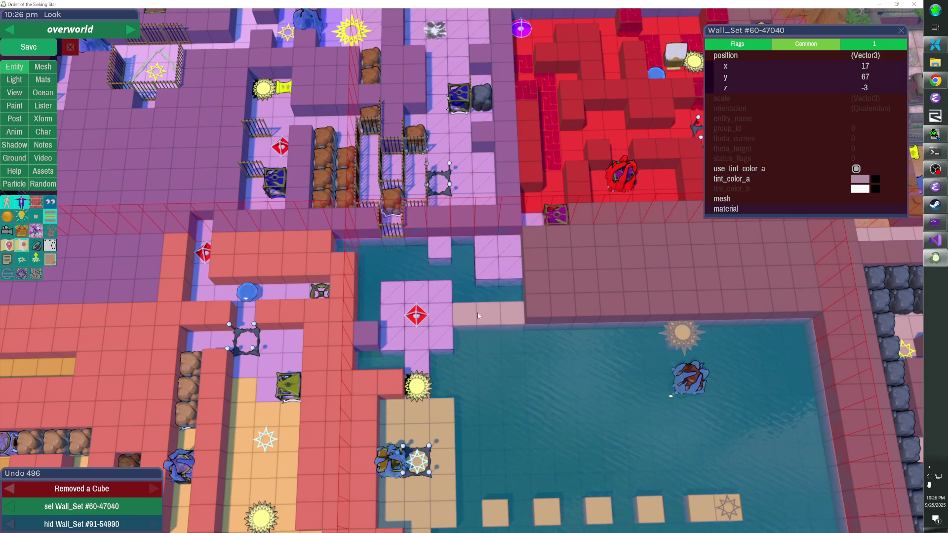
key(Escape)
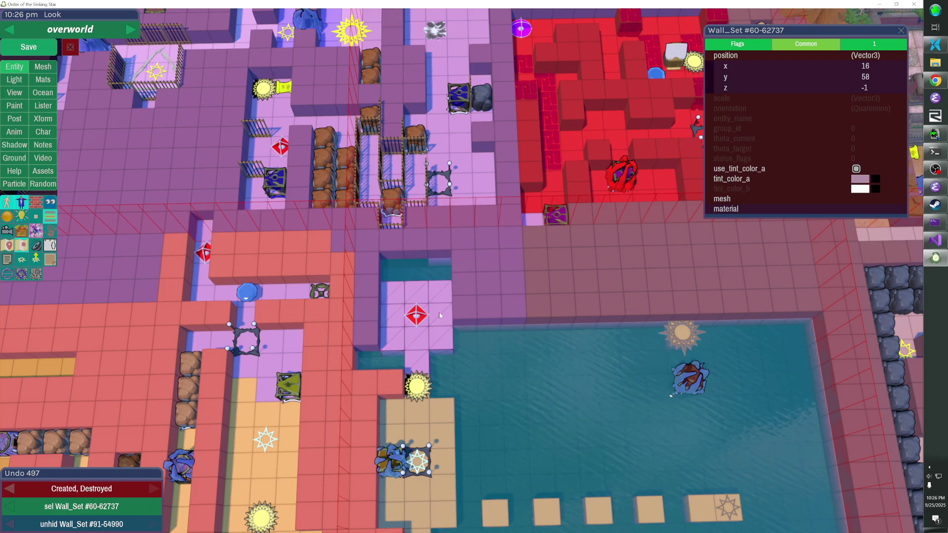
Raise the wall piece and red marker one step together, then clear the selection
shift+click(415, 319)
shift+click(417, 385)
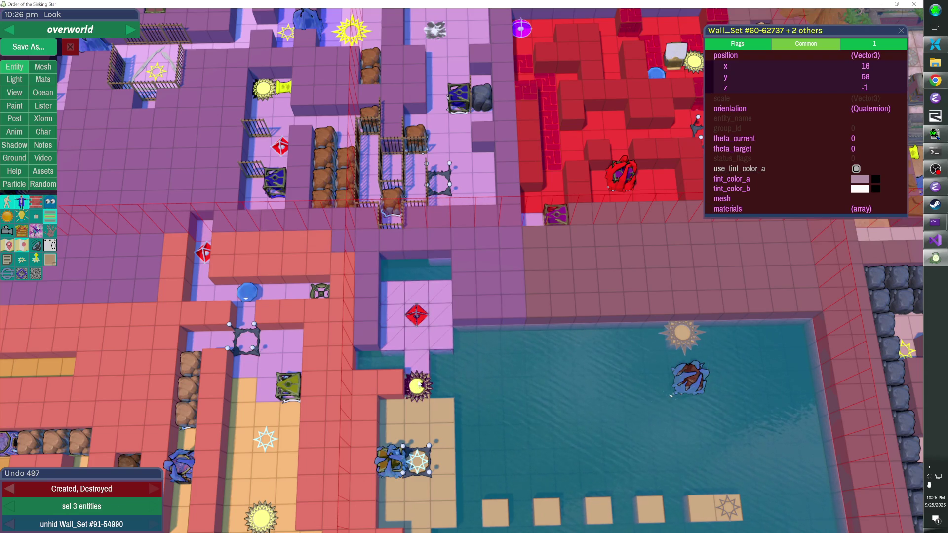
key(Up)
key(Down)
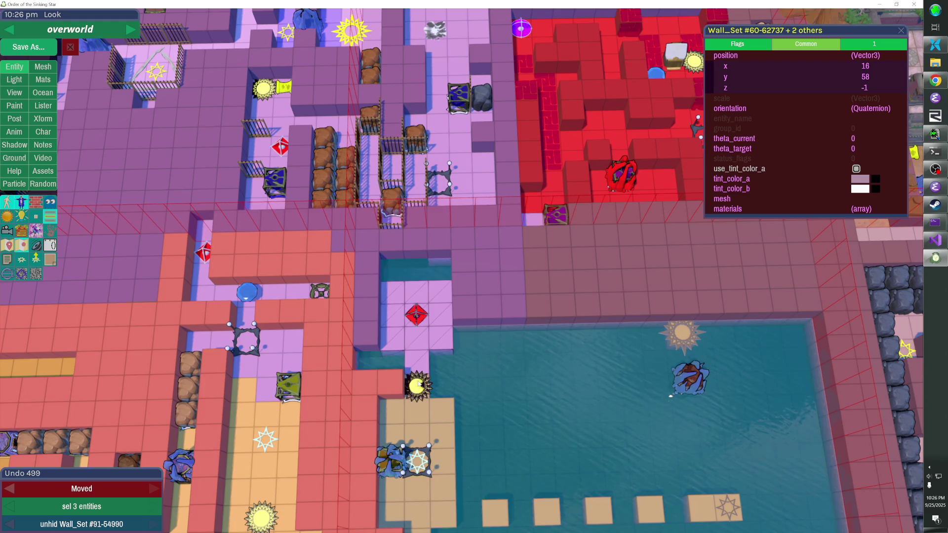
click(418, 384)
click(419, 341)
shift+click(420, 315)
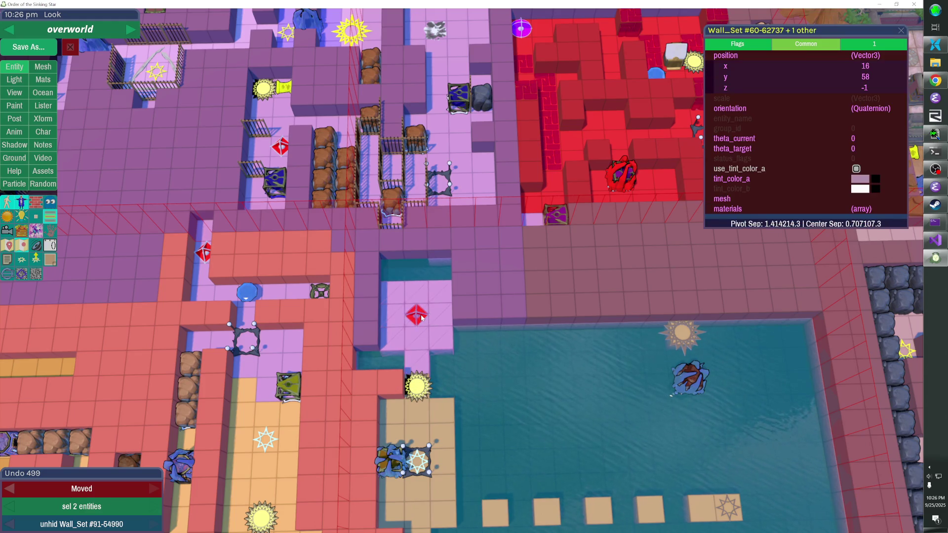
key(Up)
click(420, 346)
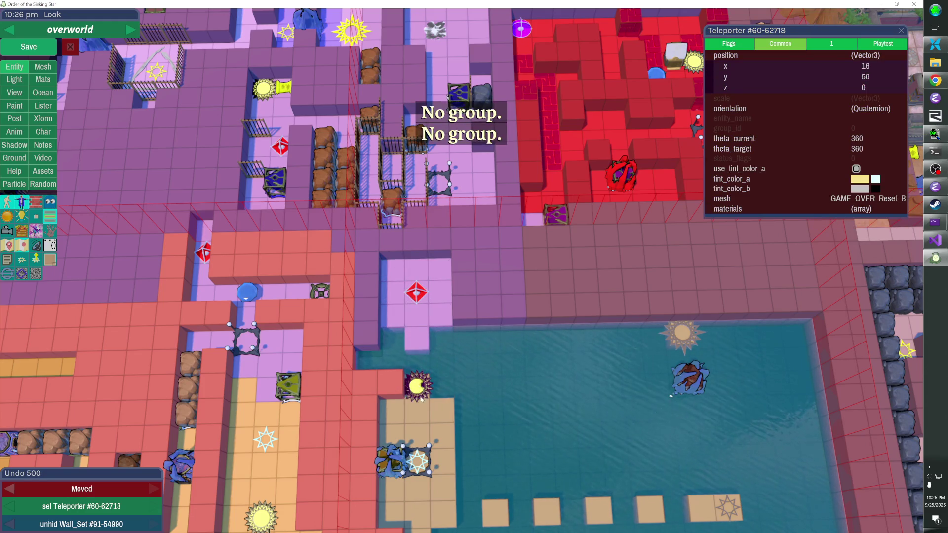
click(433, 423)
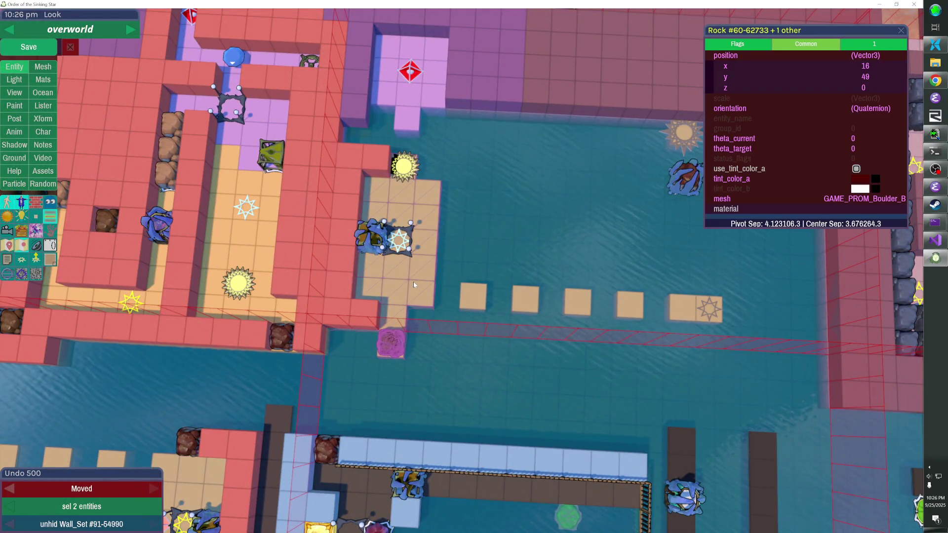
Shift the beige dock floor with its creatures, suns and star stepping stone up one tile
shift+click(413, 282)
shift+click(394, 221)
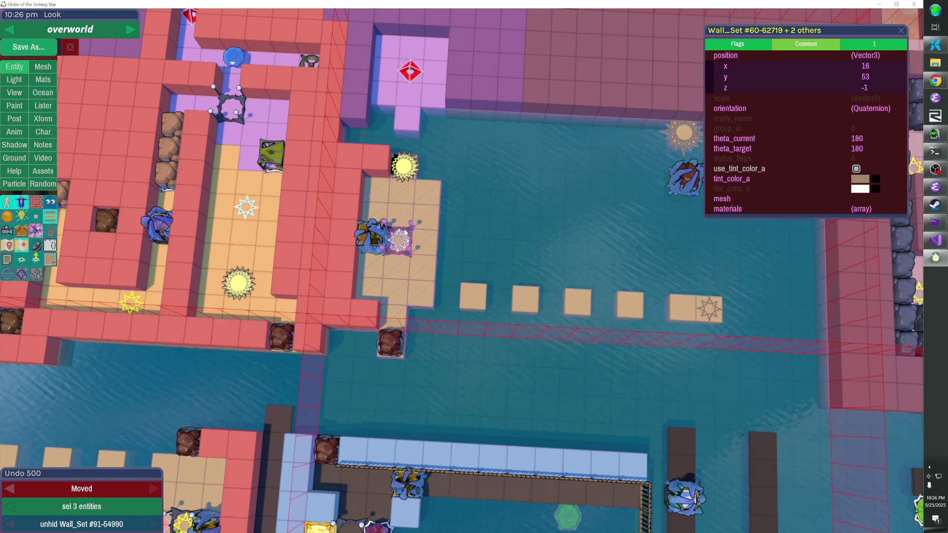
shift+click(404, 166)
shift+click(709, 309)
shift+click(683, 184)
shift+click(683, 181)
shift+click(685, 143)
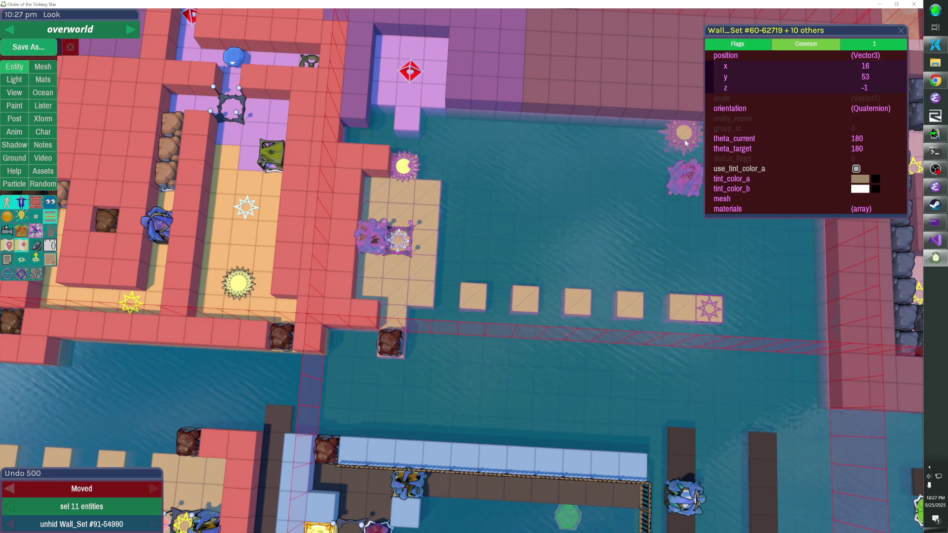
key(Up)
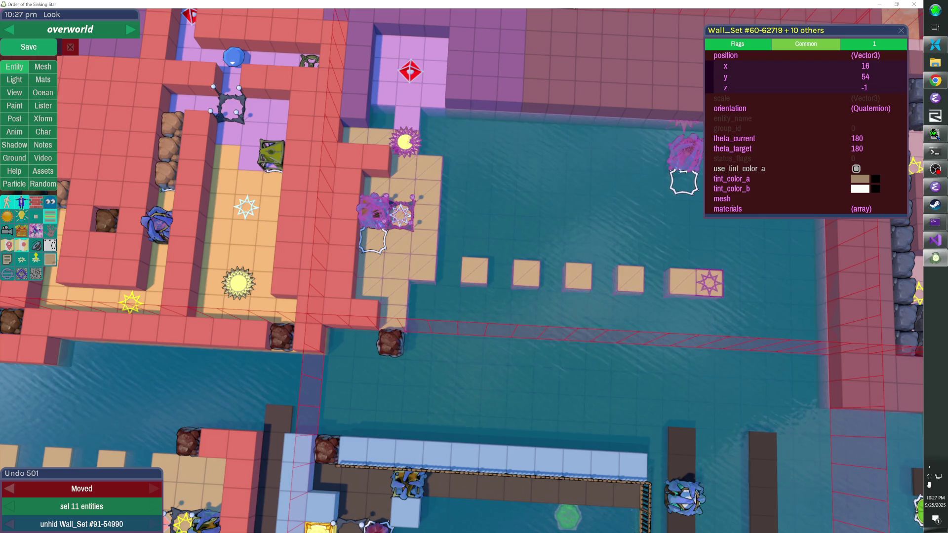
Move the spawner onto the rock's tile, add pink cubes below the dock and a red cube at the wall's end
click(673, 184)
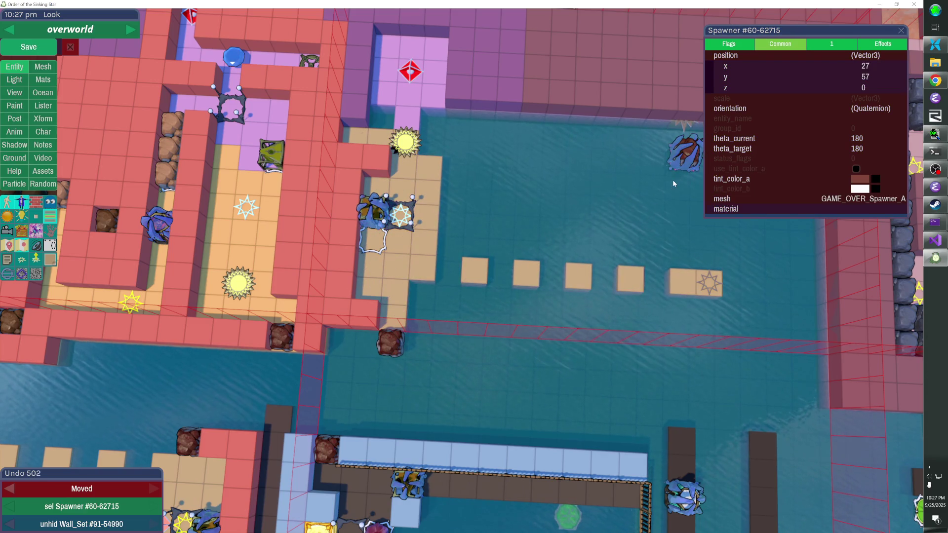
click(384, 239)
drag(385, 239, 390, 333)
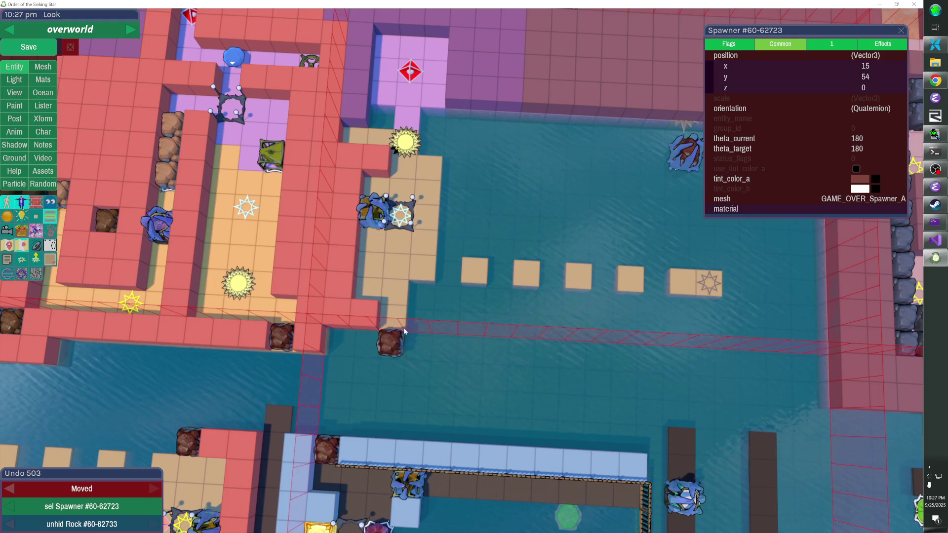
click(395, 335)
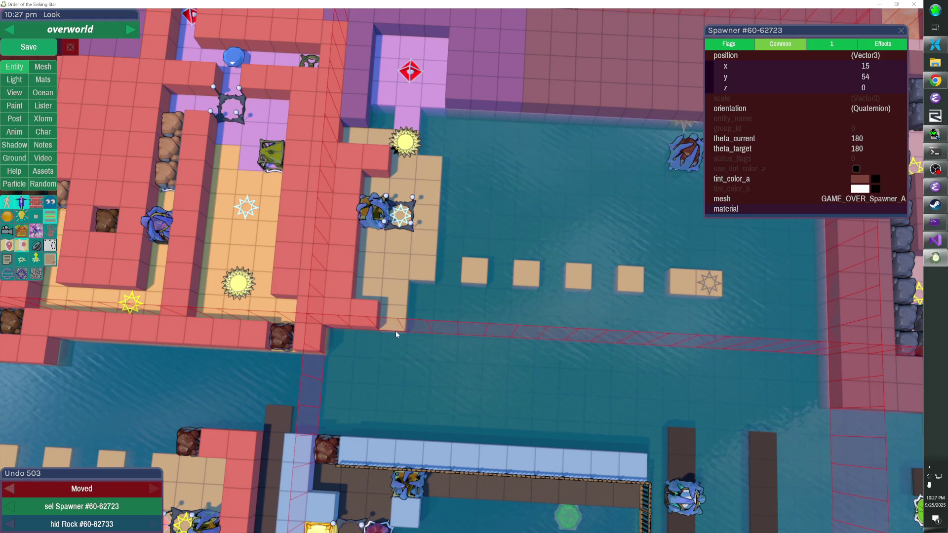
click(396, 362)
scroll(472, 324, down, 3)
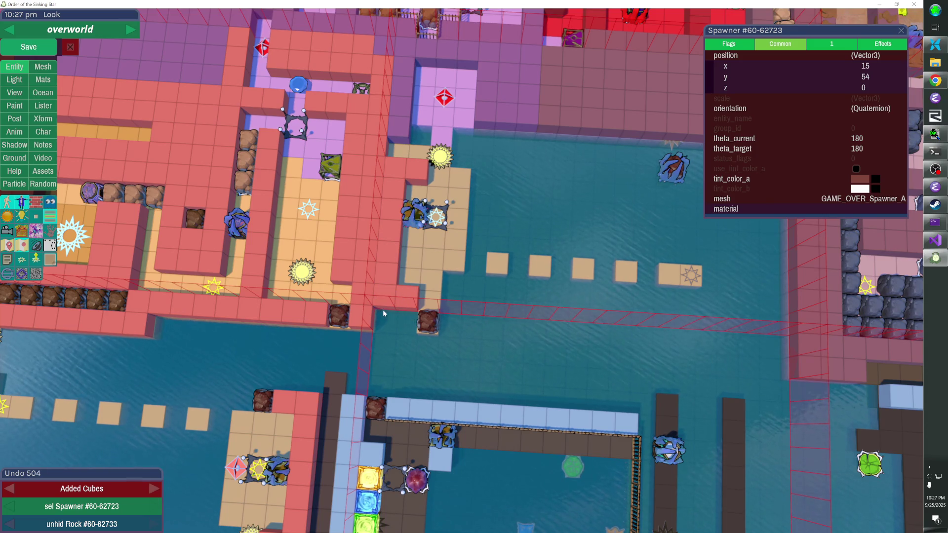
click(414, 319)
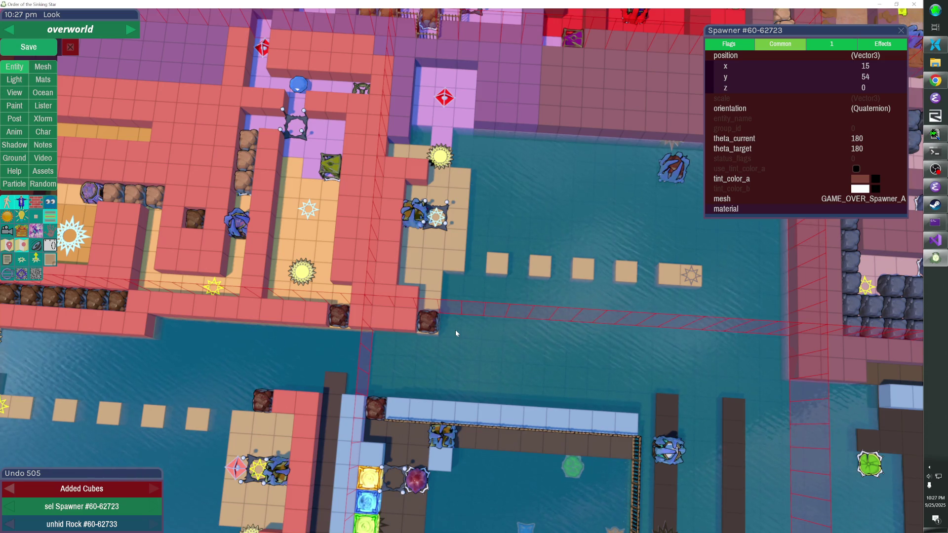
Add red wall cubes beside the wall notch and in place of the tan cube, checking from rotated views
key(Tab)
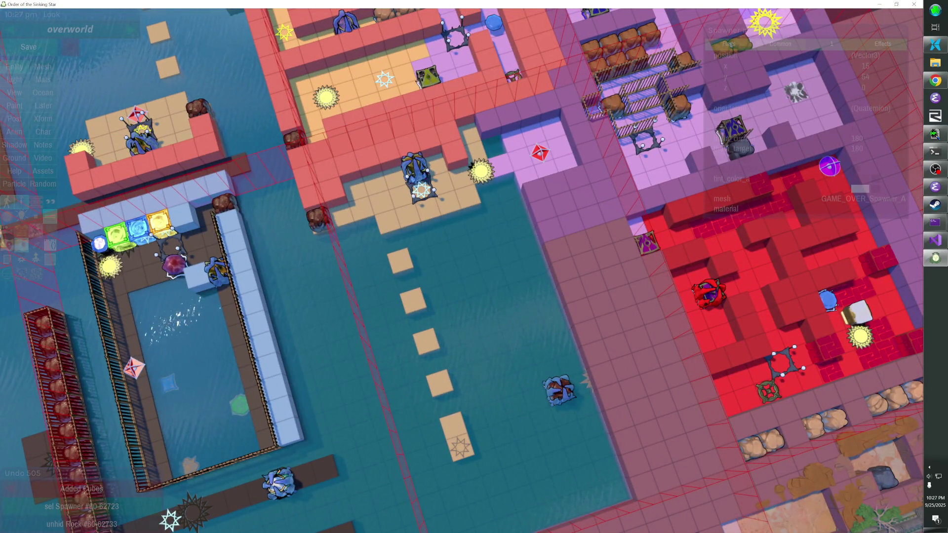
key(Tab)
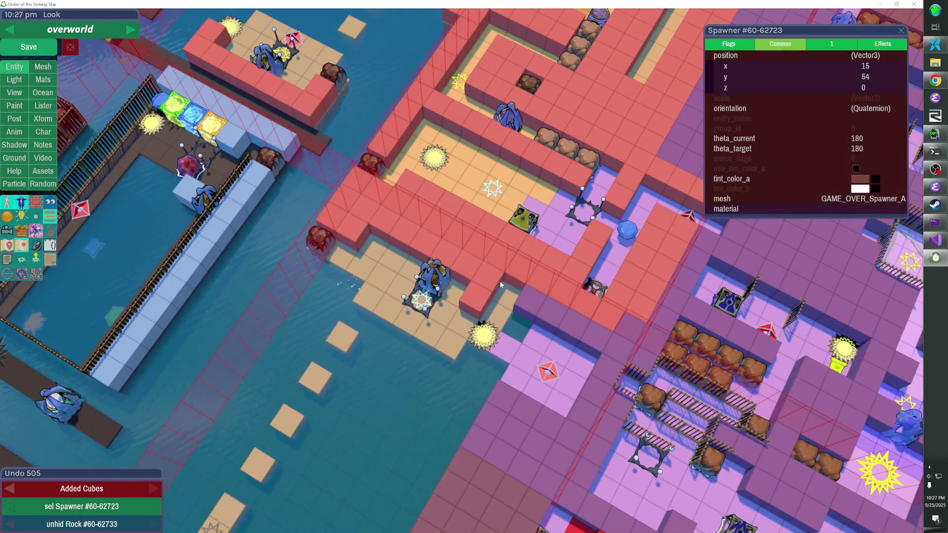
click(481, 292)
right_click(478, 292)
key(Tab)
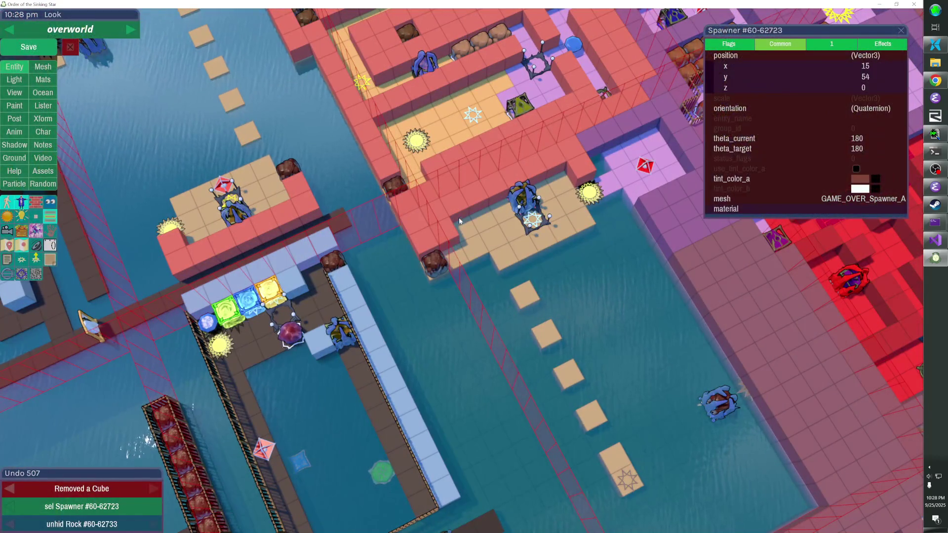
click(464, 222)
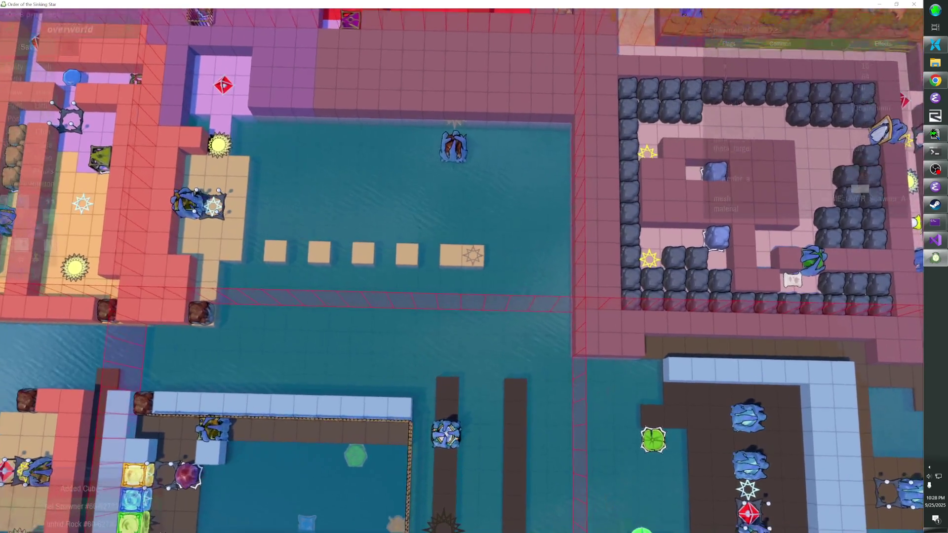
Remove the light cubes, raised tiles and pink ledge cubes along the water beside the sun tile
click(464, 122)
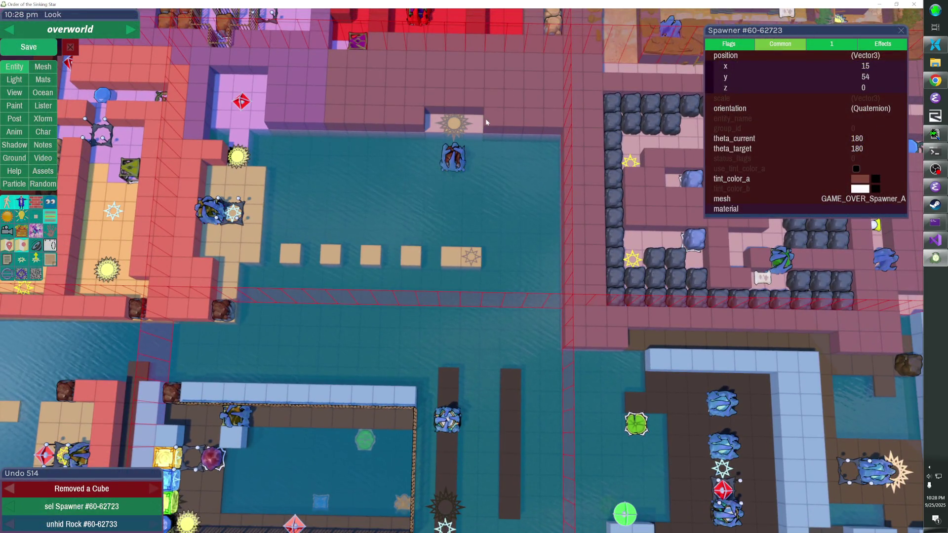
click(487, 121)
click(549, 121)
click(532, 125)
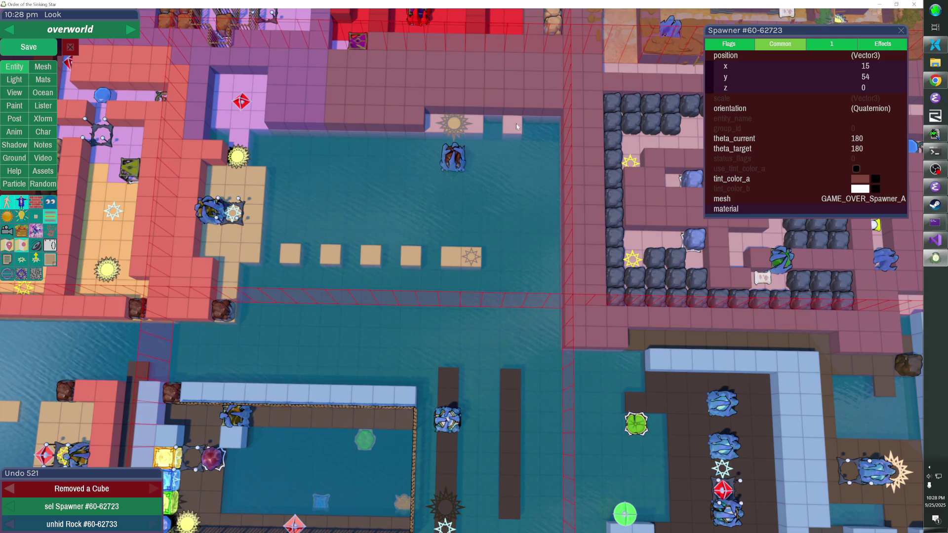
click(482, 126)
click(412, 128)
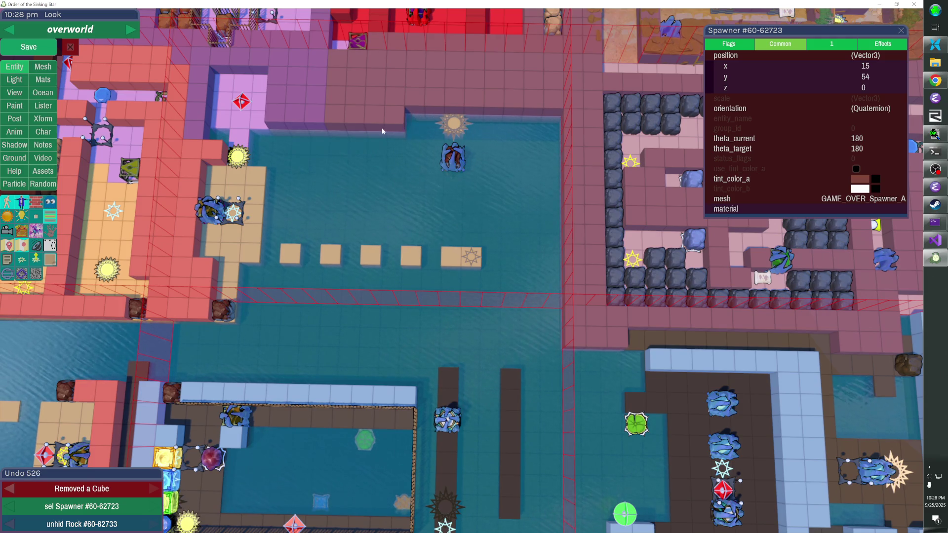
click(358, 122)
click(338, 120)
click(317, 118)
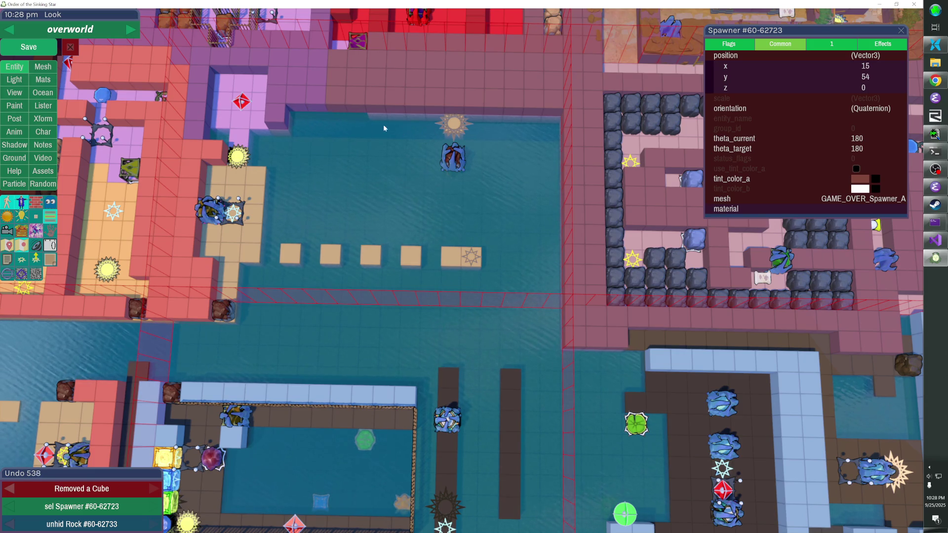
Add four pink floor cubes at the water's edge and cut a notch into the shoreline floor
key(Tab)
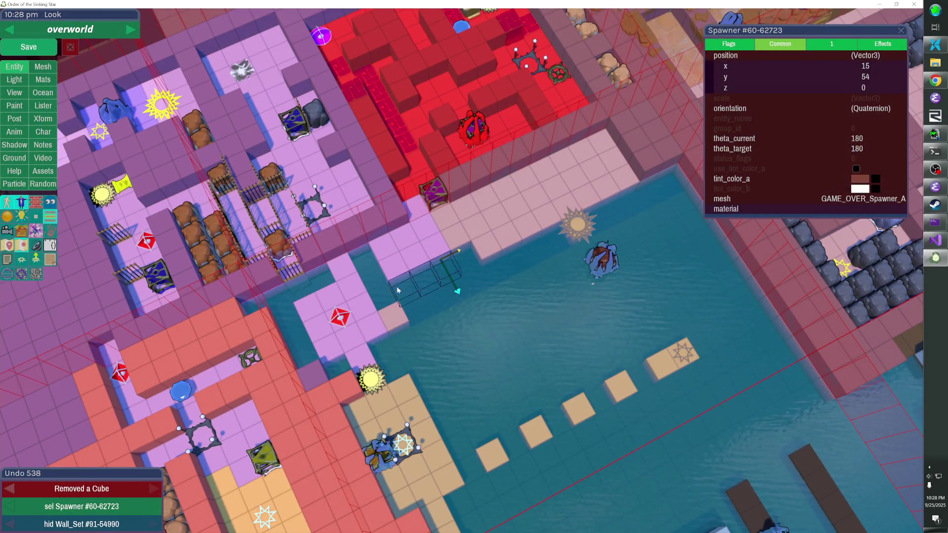
click(393, 292)
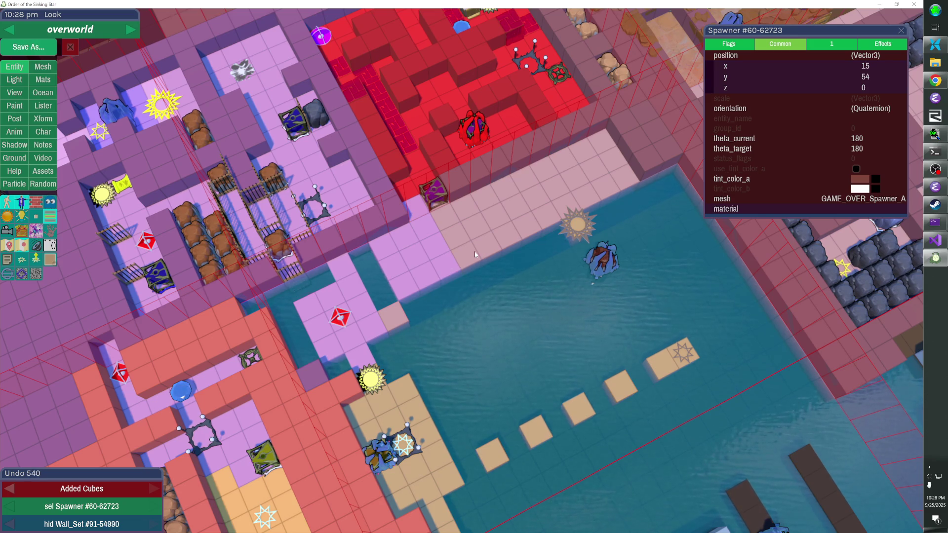
key(Tab)
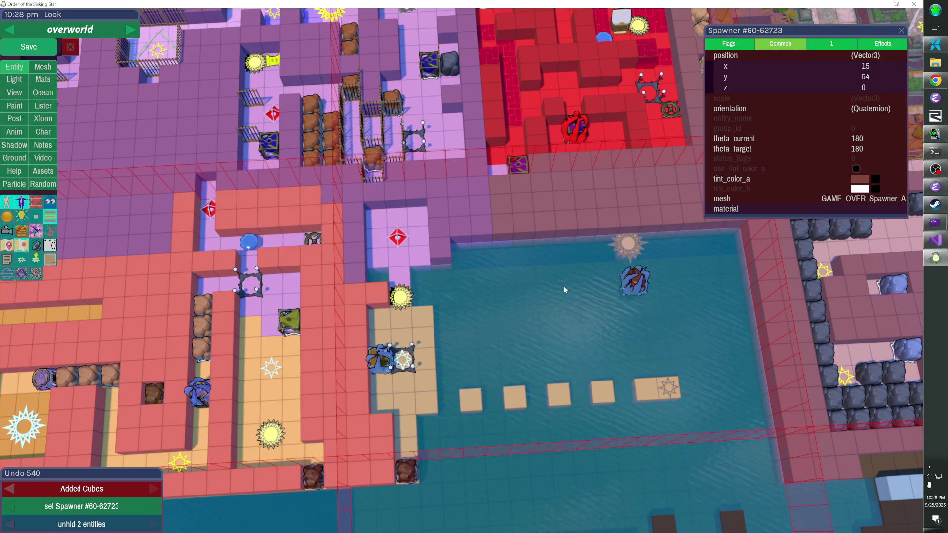
click(610, 226)
click(611, 226)
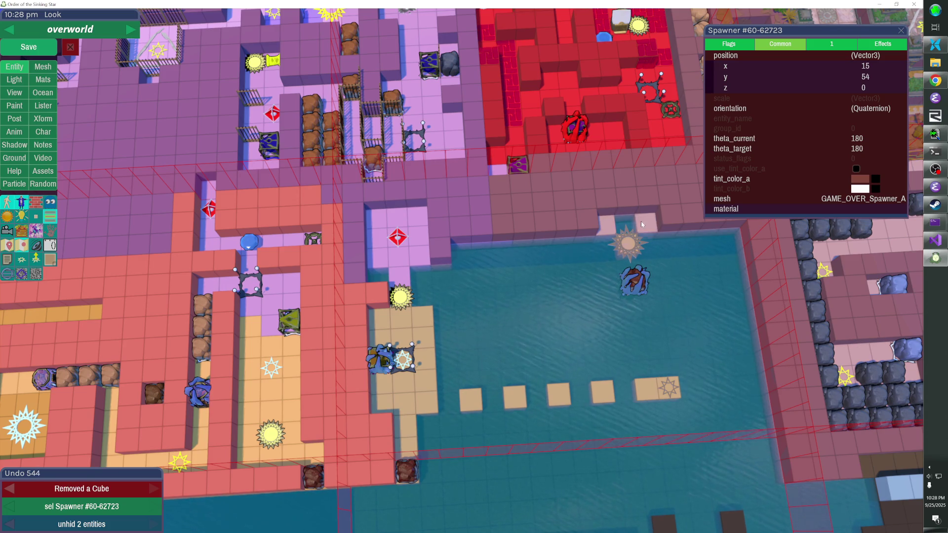
key(F1)
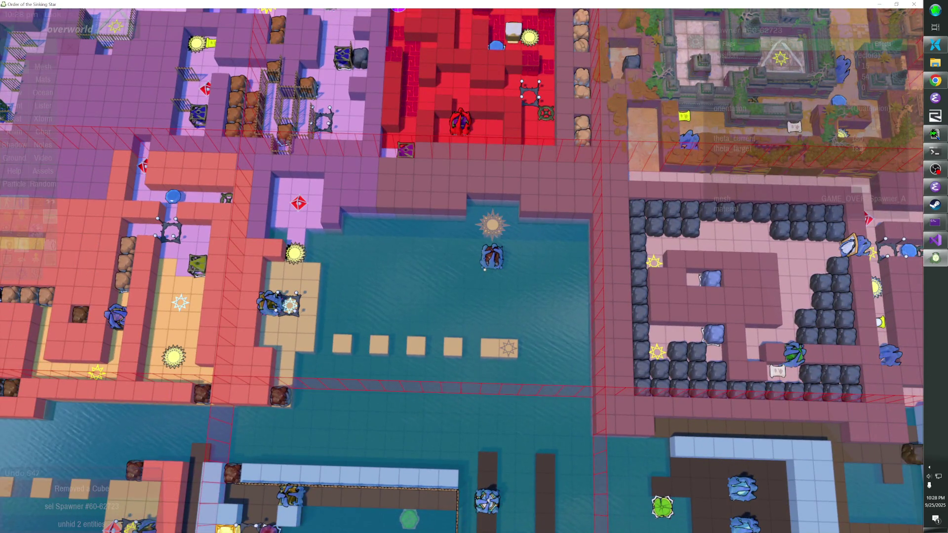
key(F1)
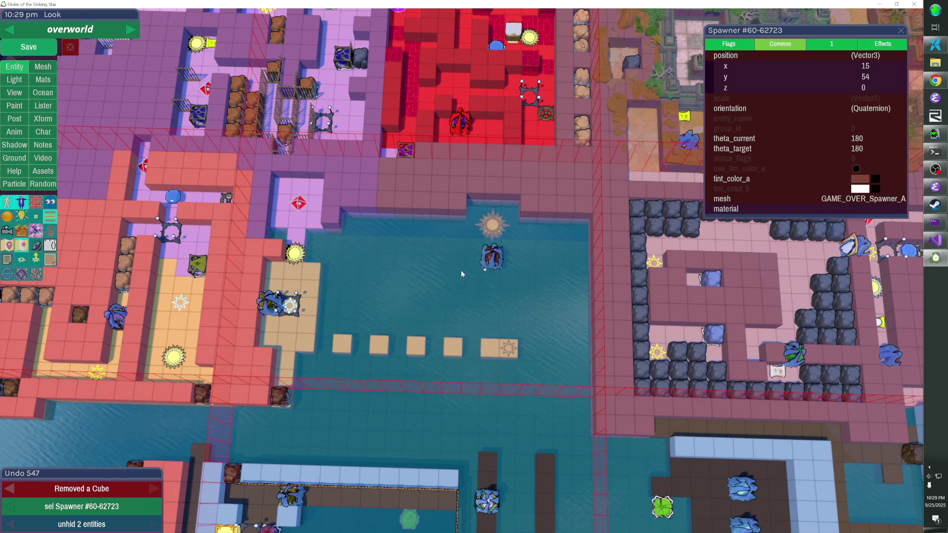
key(Escape)
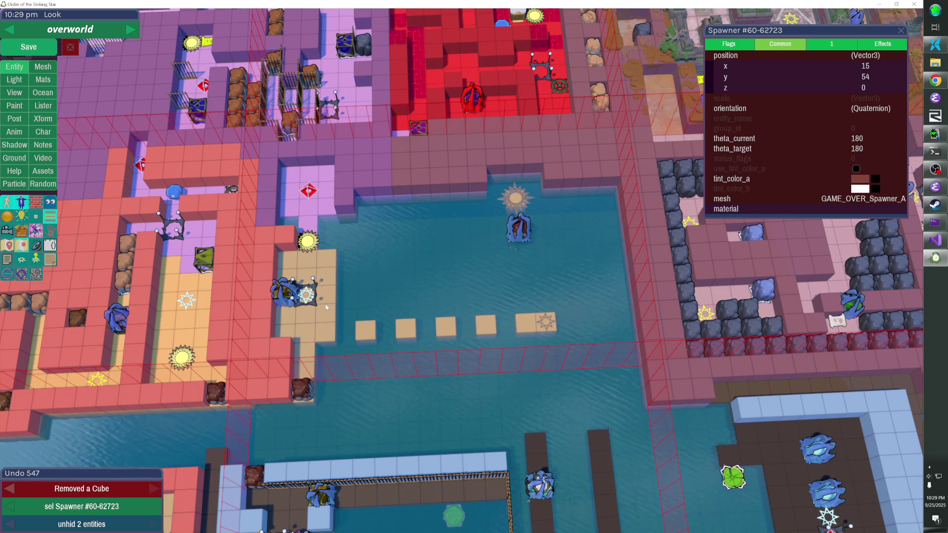
Clear teleporter 60-62718's target_id, hide wall set 91-54991, and remove cubes at the red room's corner
click(309, 241)
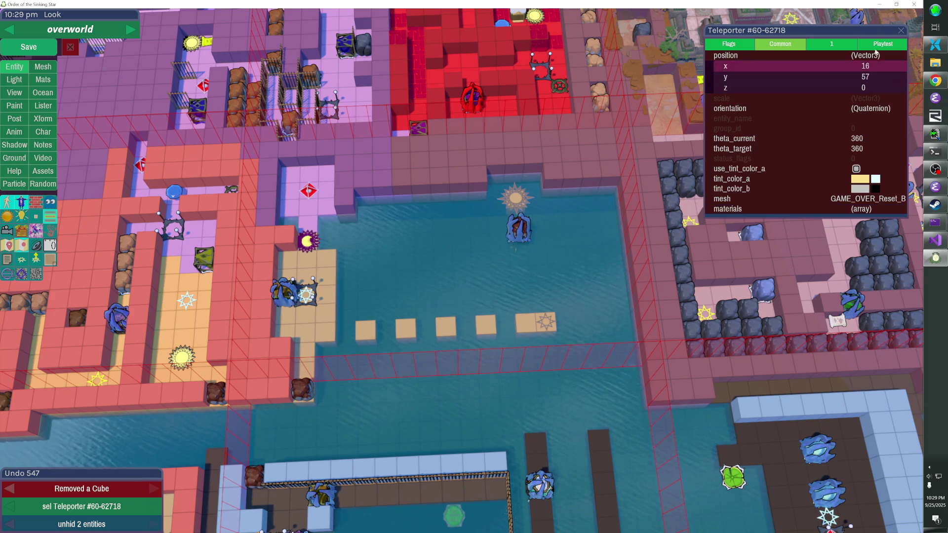
click(842, 44)
click(850, 55)
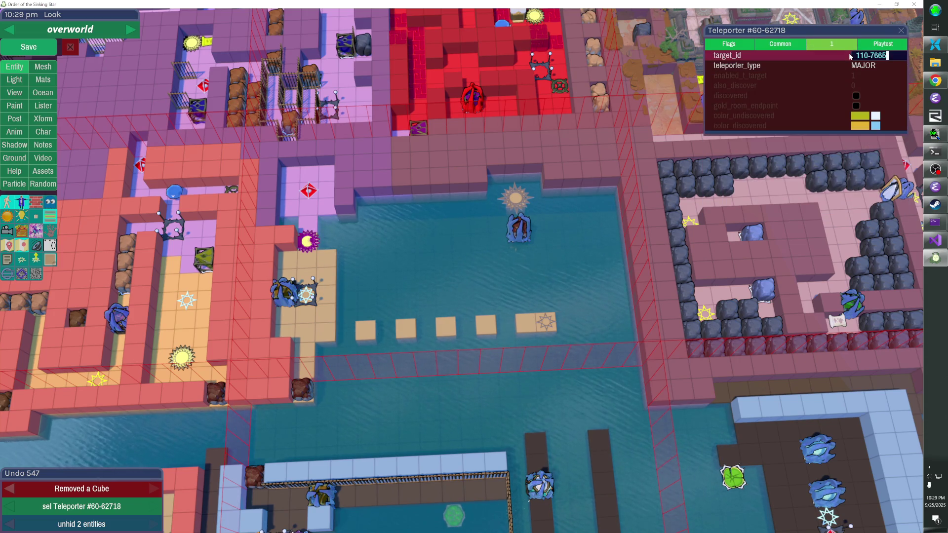
key(Return)
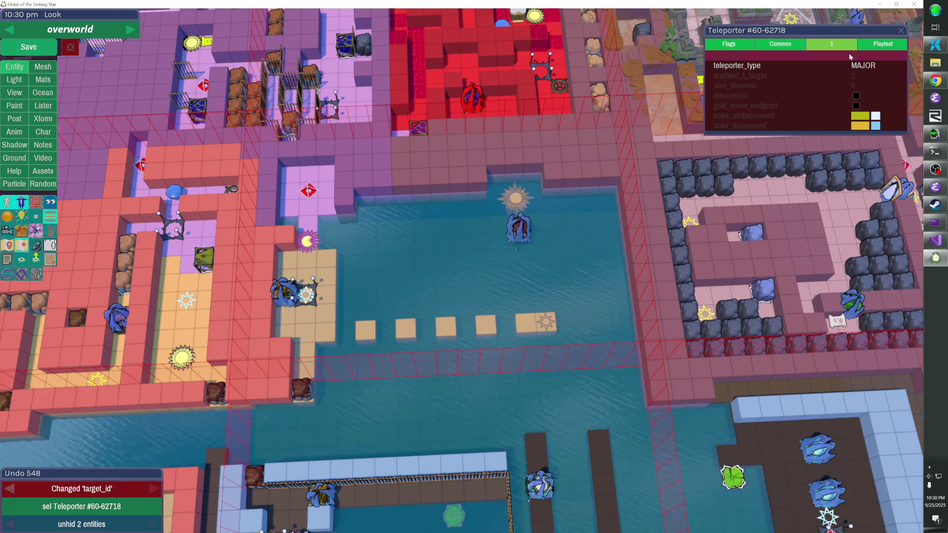
key(h)
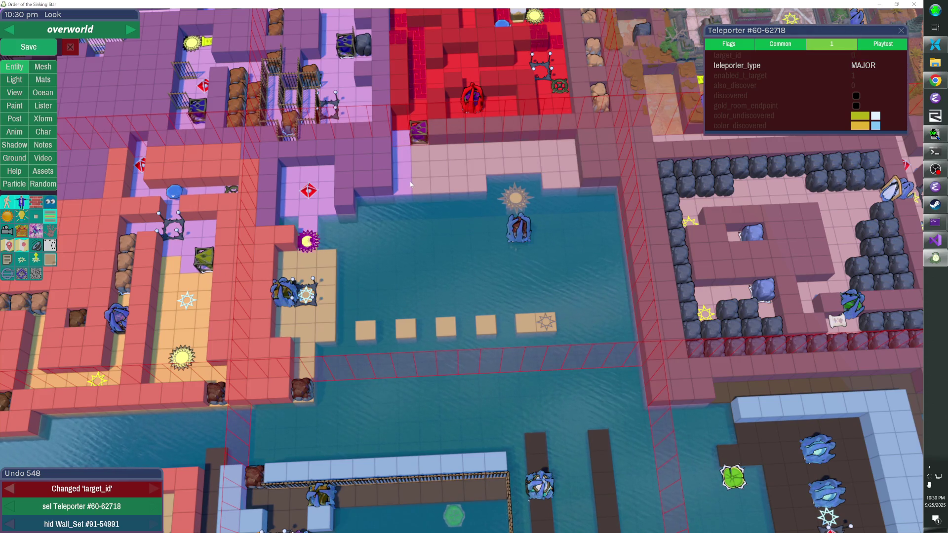
click(401, 207)
Refill the floor at the red room's lower-left corner with cubes and unhide wall set #91-54991
click(402, 170)
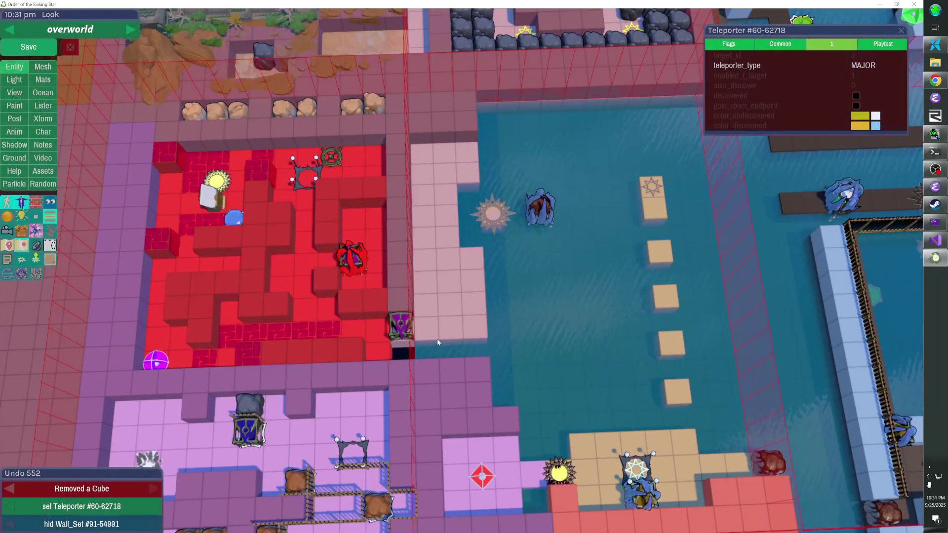
click(403, 353)
key(h)
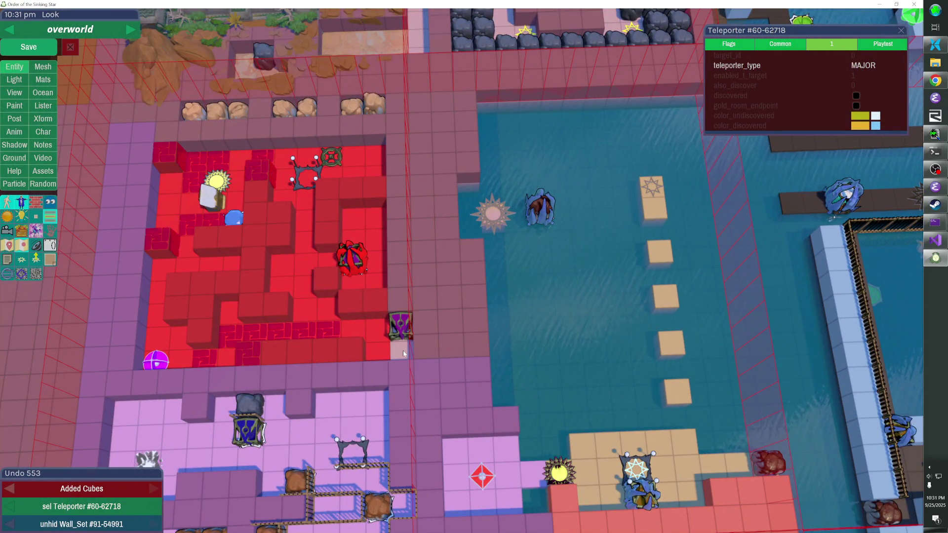
click(403, 353)
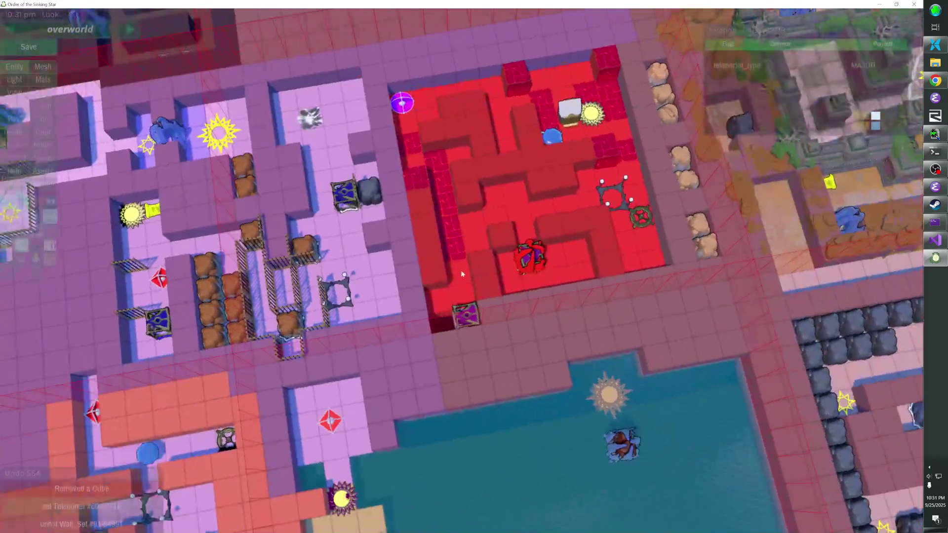
click(443, 314)
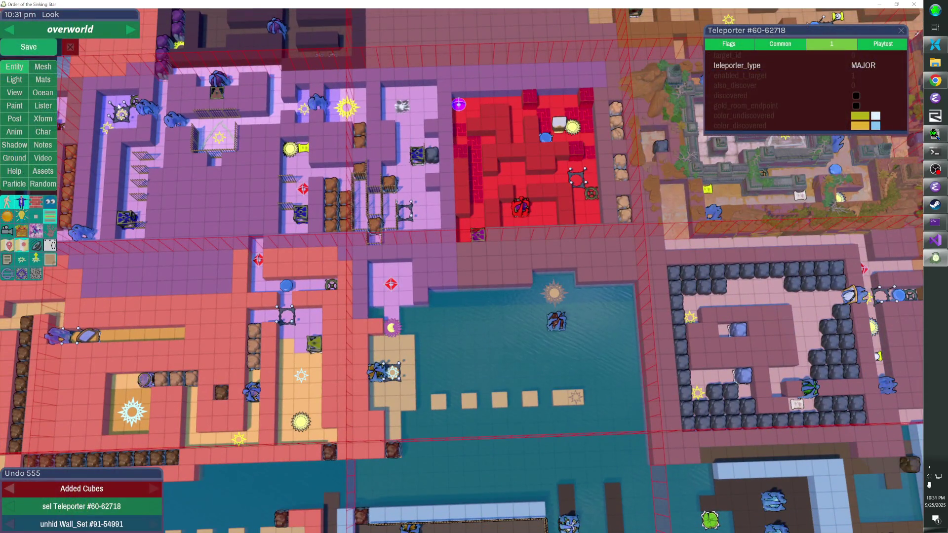
Save the overworld with the rebuilt red-room corner and pool-side cubes
click(49, 54)
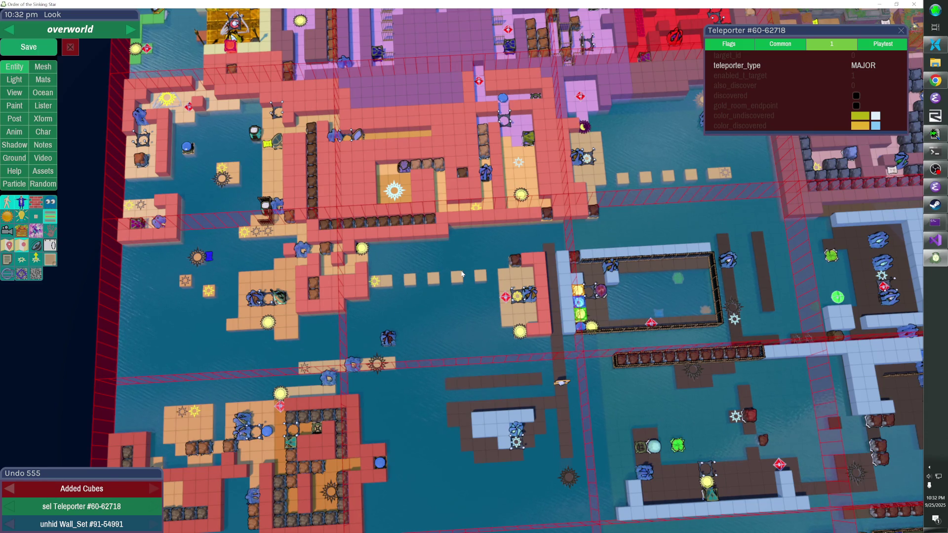
Select and jump to the orange_predicament level entrance, checking it briefly from the player view
click(518, 298)
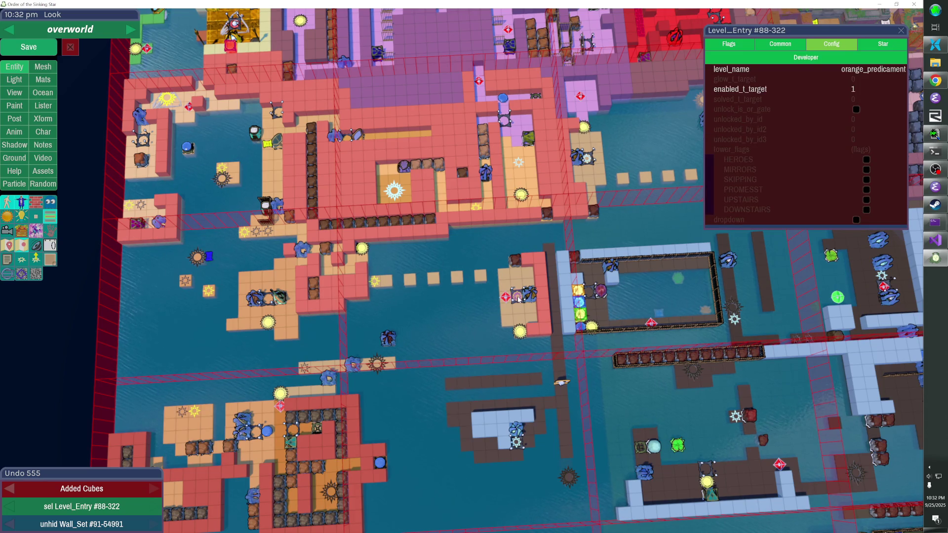
click(518, 299)
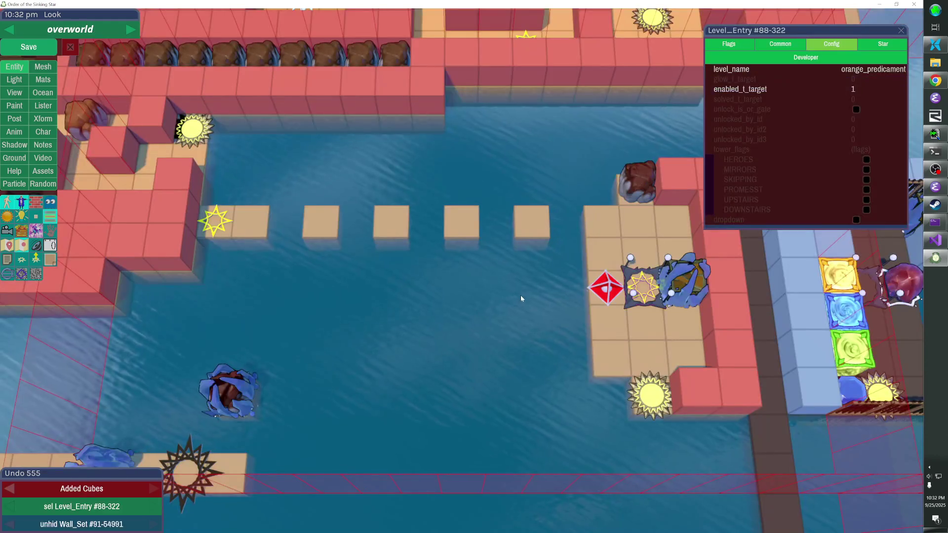
key(Escape)
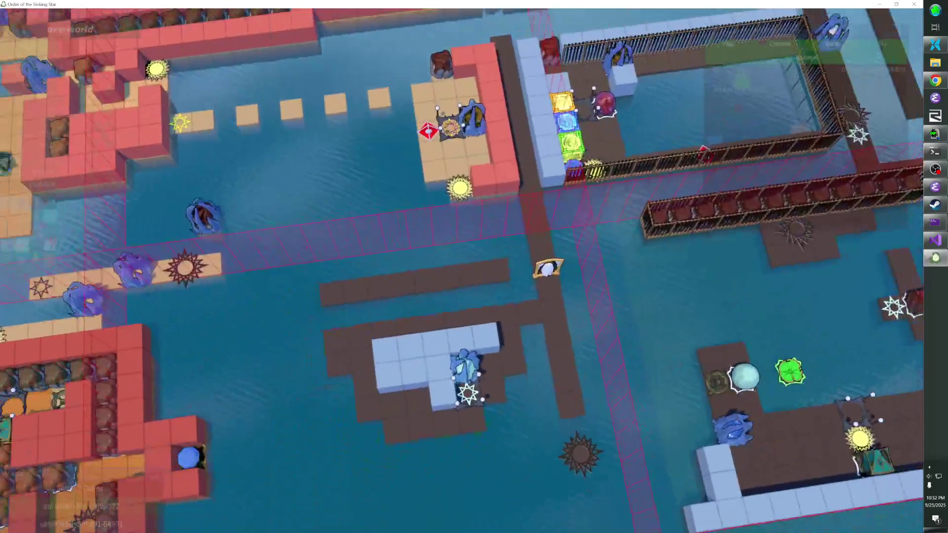
key(Escape)
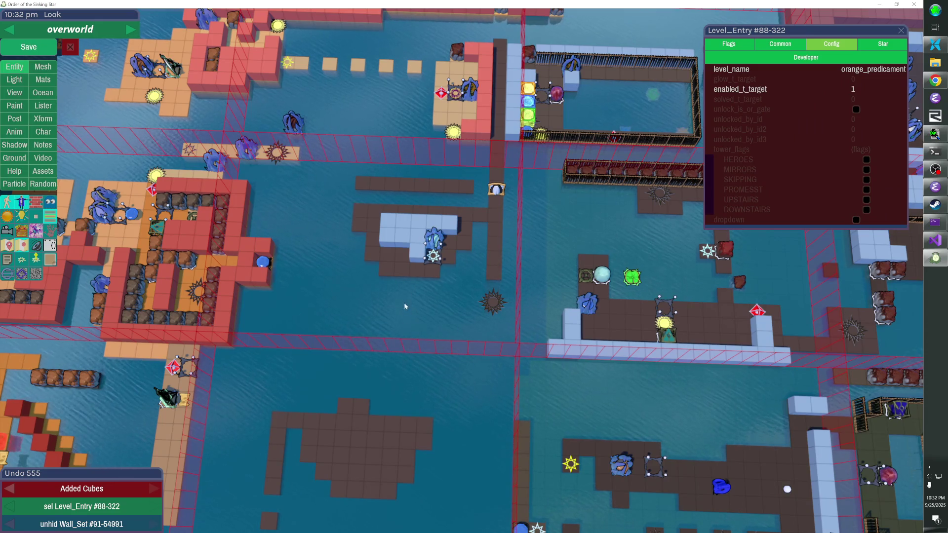
Place a column of brown dock cubes in the water below the light-blue block
drag(401, 278, 400, 338)
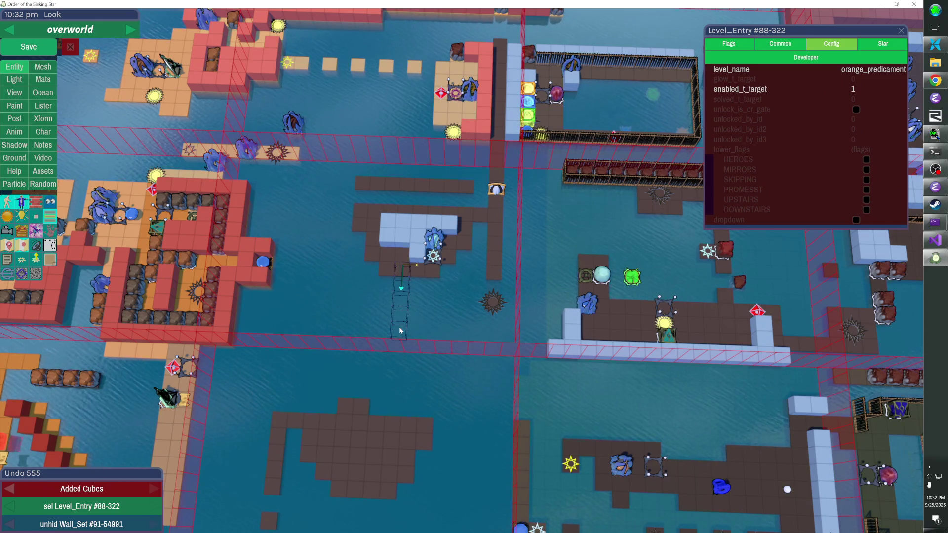
click(398, 325)
drag(404, 321, 451, 271)
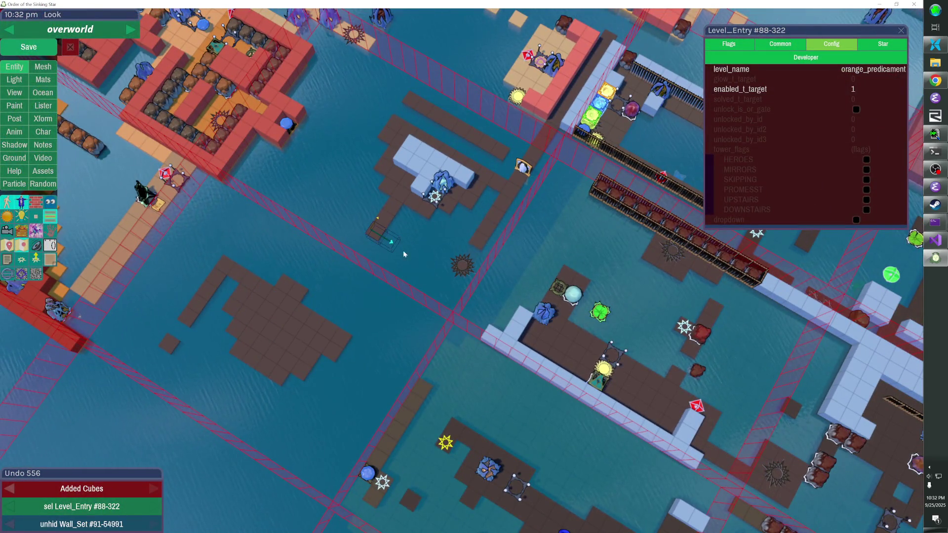
click(434, 277)
Extend the dock with more brown cubes and delete a stray dock cube
mouse_move(434, 276)
mouse_down()
mouse_move(457, 272)
mouse_move(516, 190)
mouse_move(433, 259)
mouse_move(475, 229)
mouse_up()
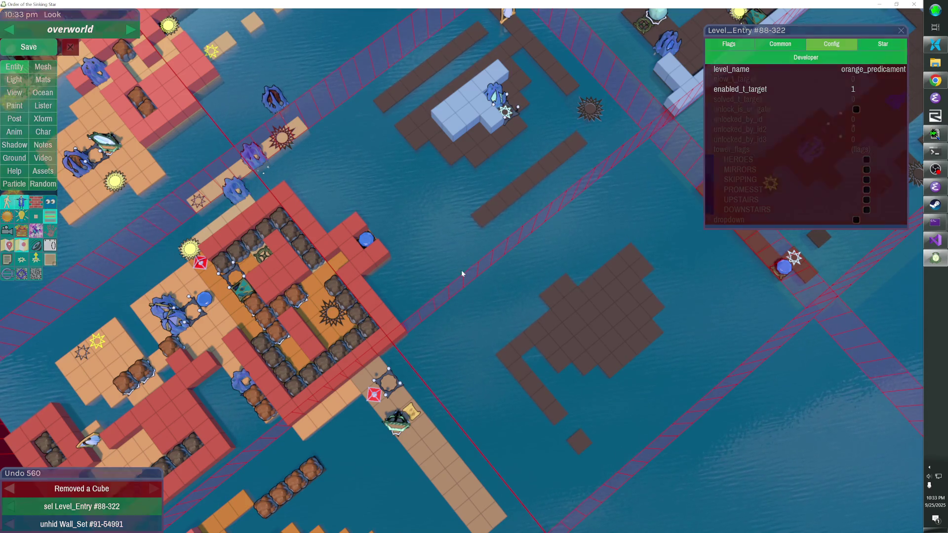
drag(502, 153, 641, 133)
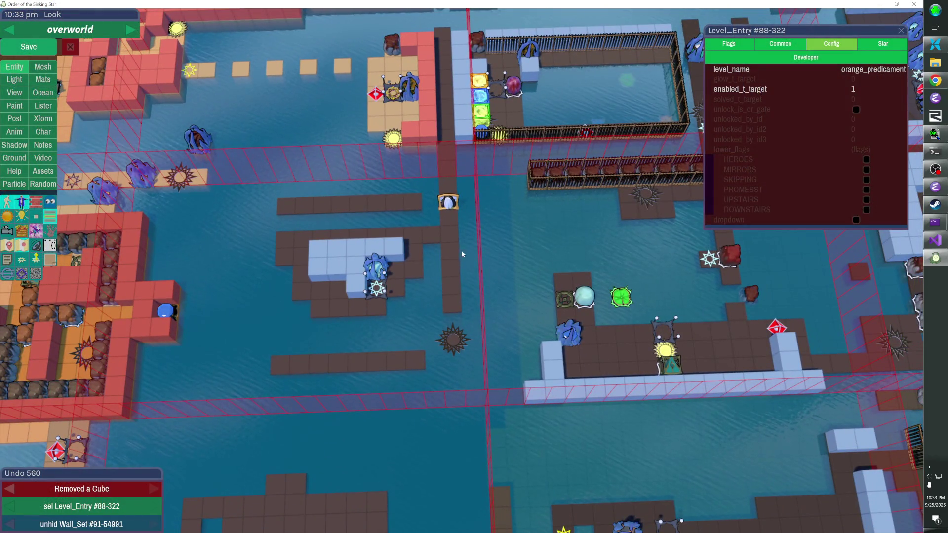
mouse_move(461, 250)
mouse_down()
mouse_move(464, 271)
mouse_move(437, 224)
mouse_up()
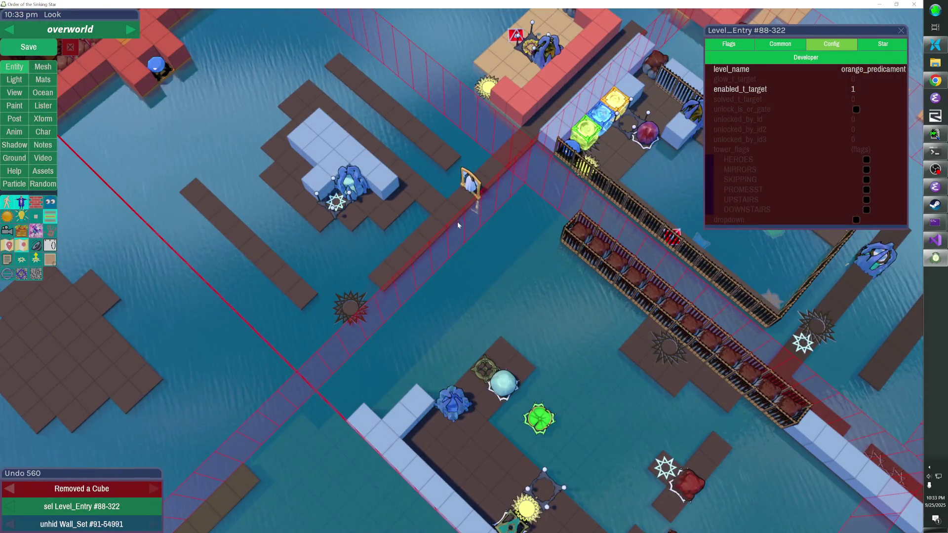
drag(472, 234, 479, 242)
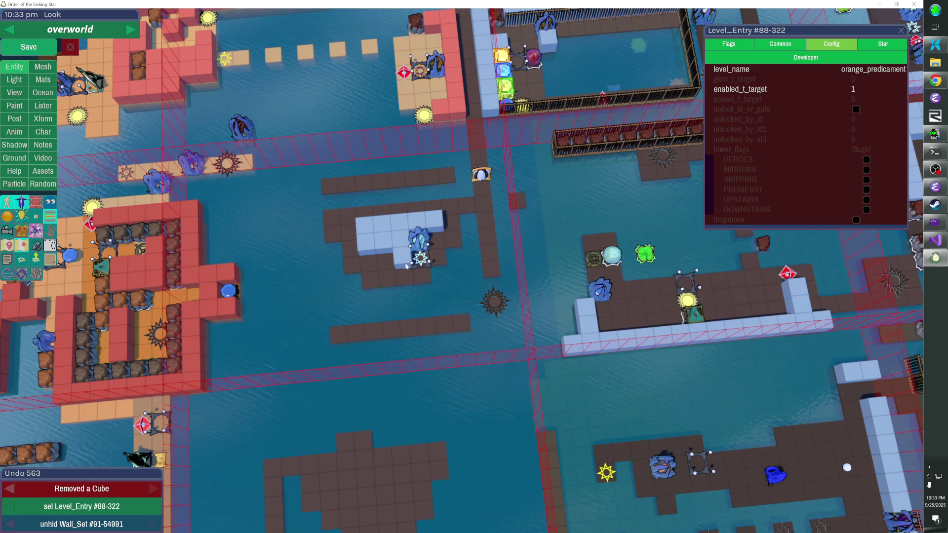
click(390, 279)
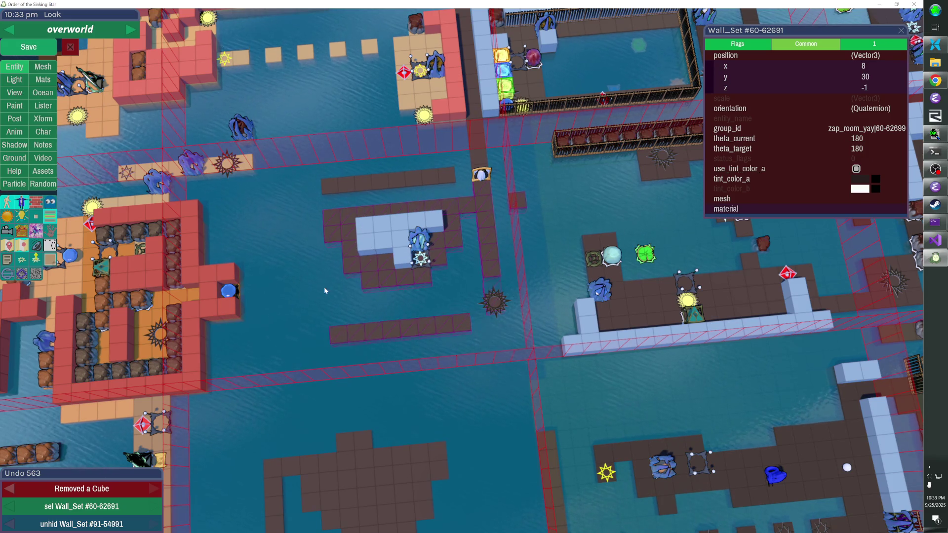
Move the seven floor bars and light-blue blocks one tile down, leaving the upper bar in place
key(h)
mouse_move(308, 176)
mouse_down()
mouse_move(480, 276)
mouse_move(487, 295)
mouse_up()
shift+click(427, 182)
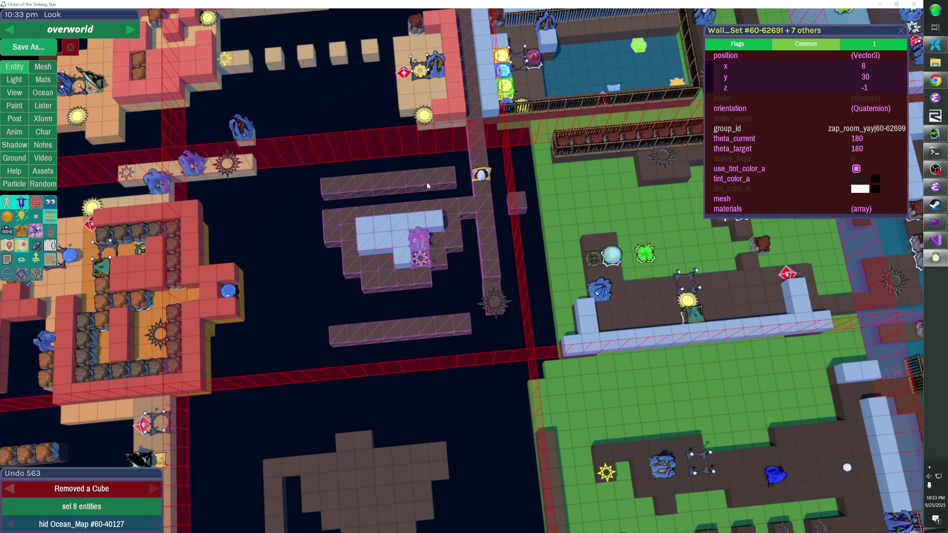
shift+click(443, 182)
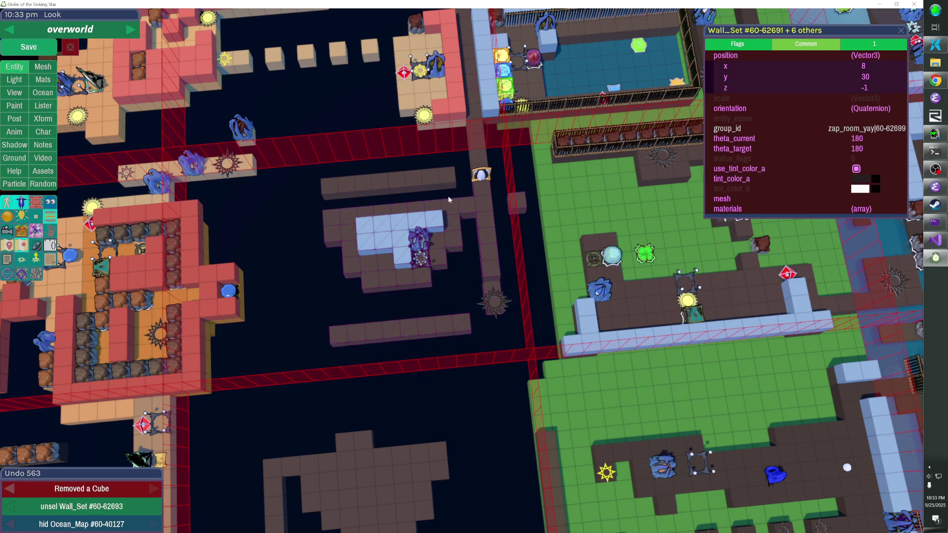
key(Down)
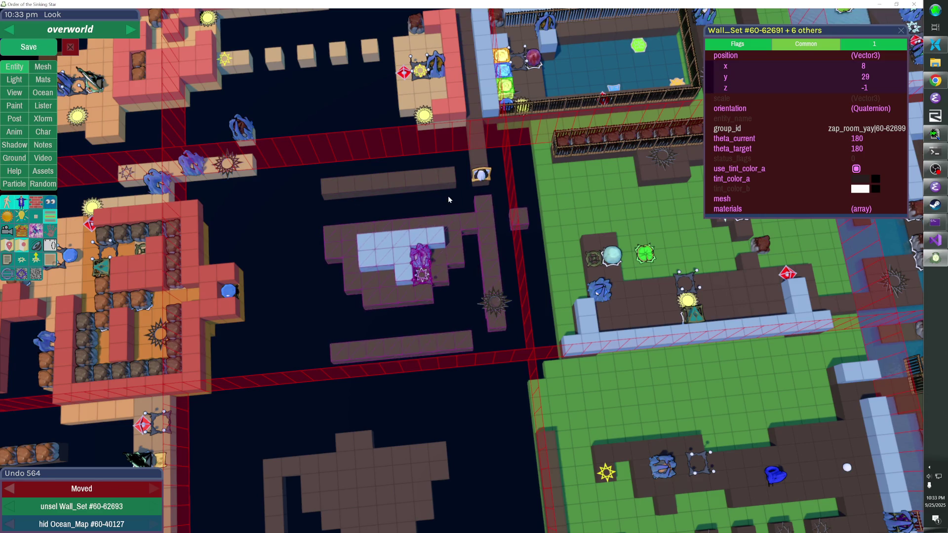
key(Escape)
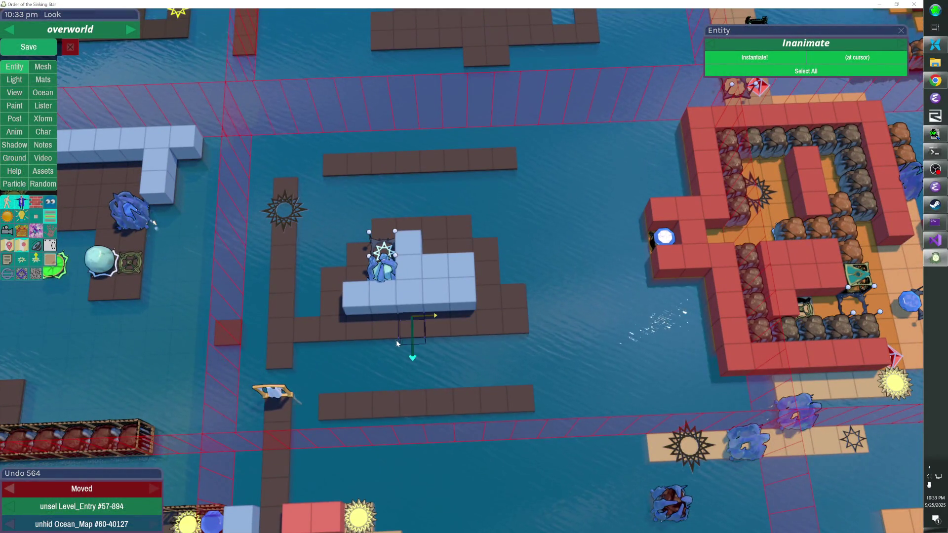
drag(376, 345, 382, 363)
Fill the outlined 2x2 box with floor cubes, pull back to a wide view, and save
key(Return)
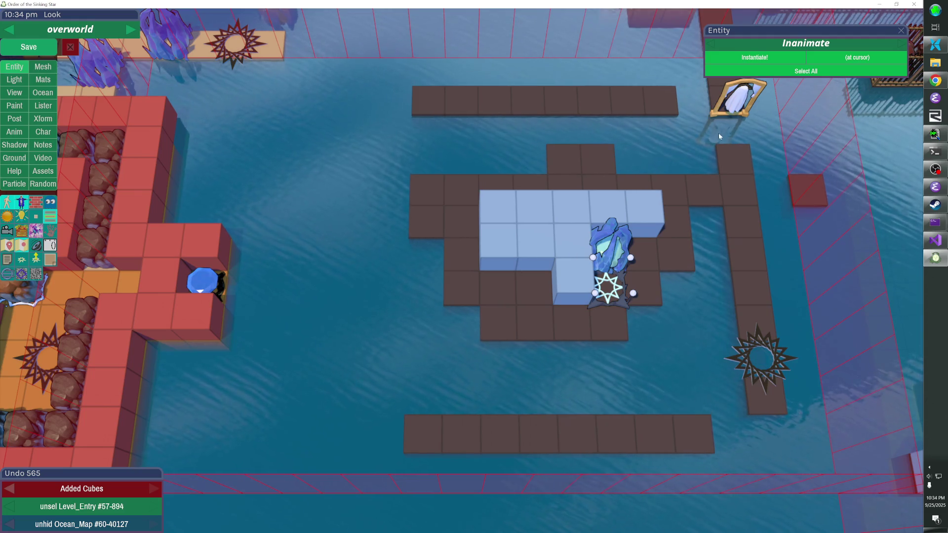
key(Escape)
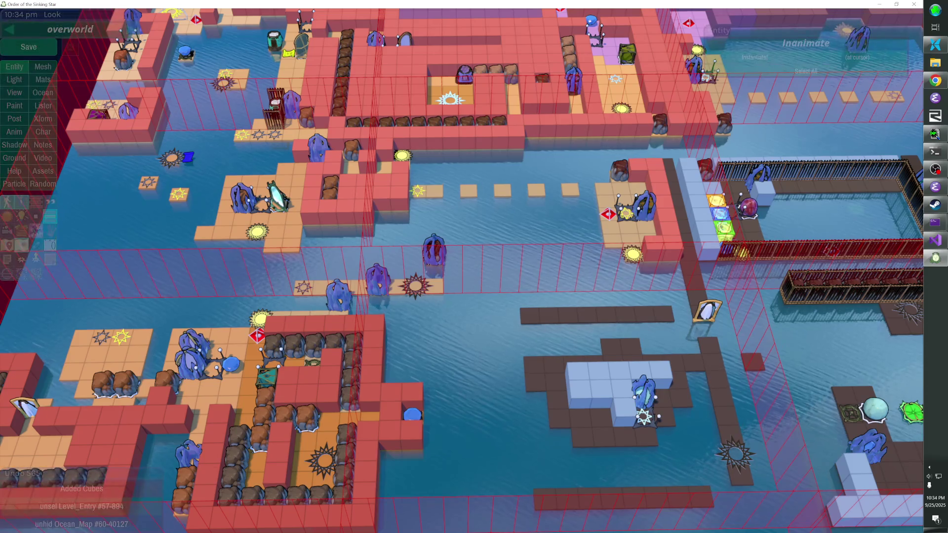
click(32, 51)
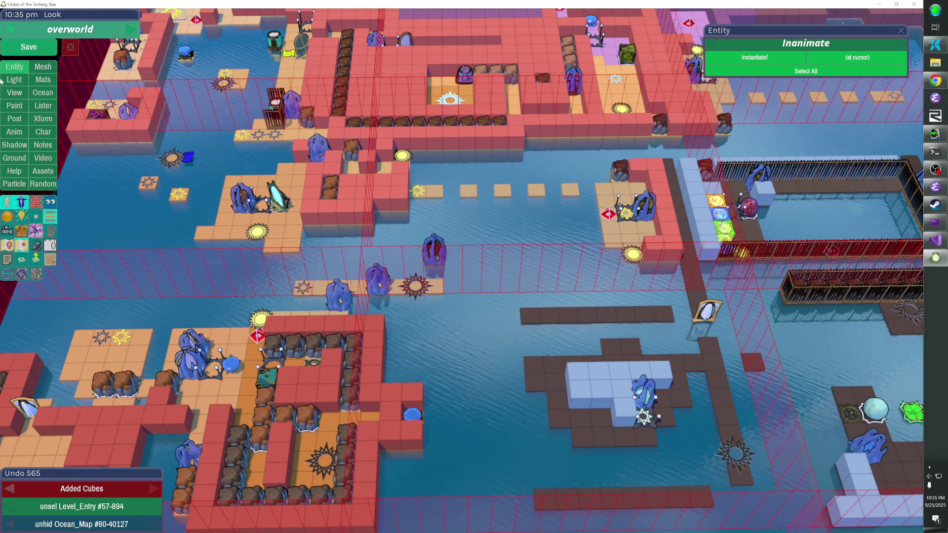
key(h)
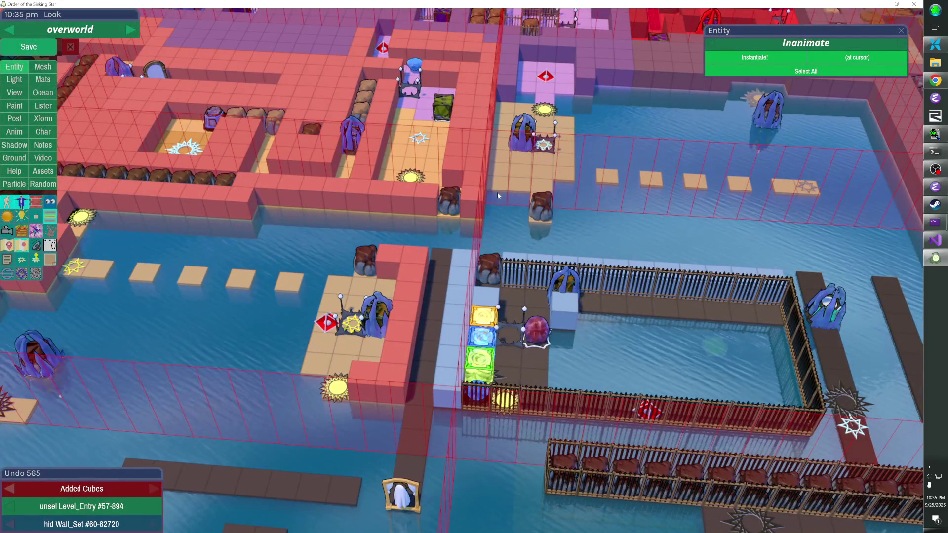
key(h)
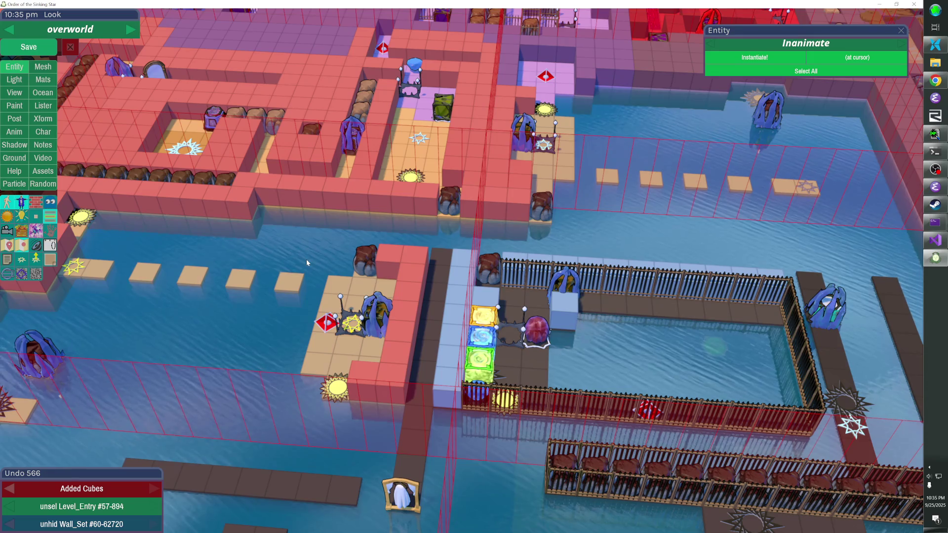
drag(306, 259, 395, 306)
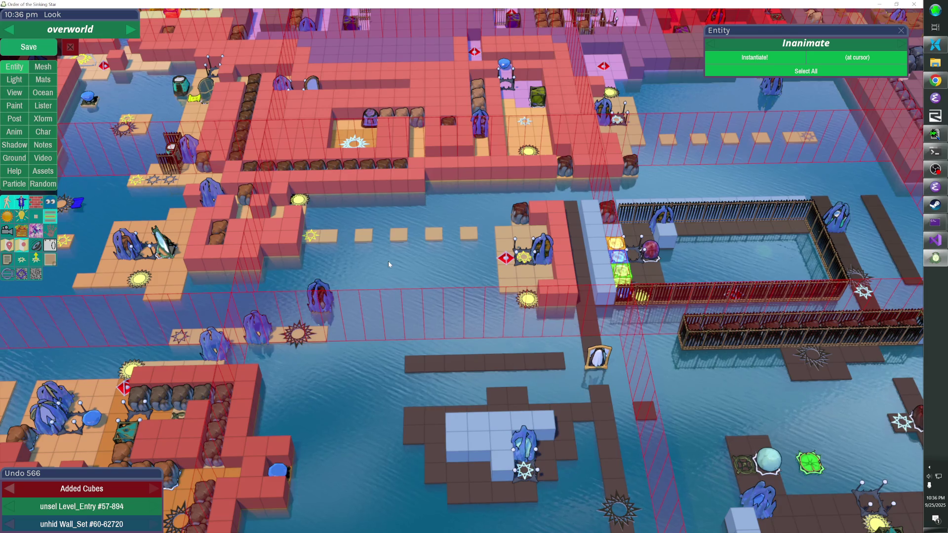
Open orange_predicament, double_sideways and floating_orange_purple in turn, returning to the overworld each time
click(524, 255)
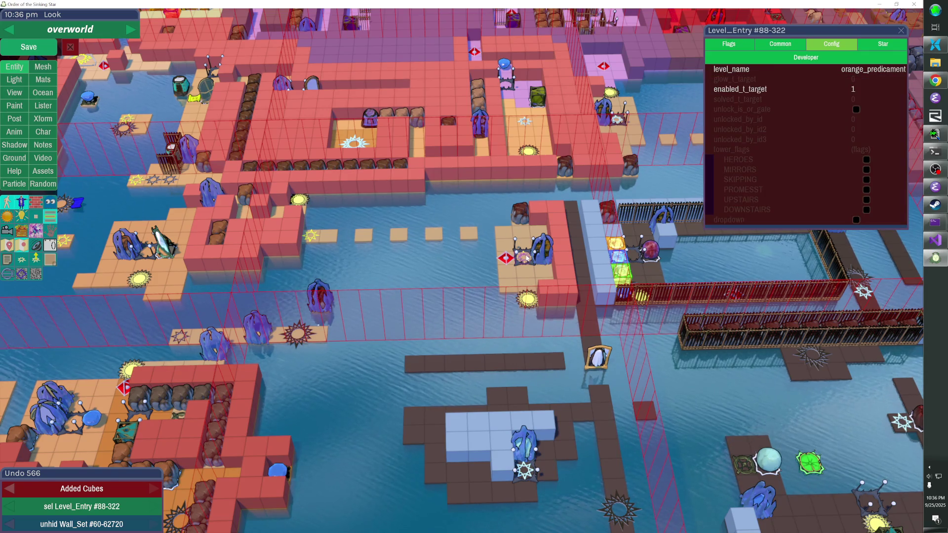
double_click(526, 256)
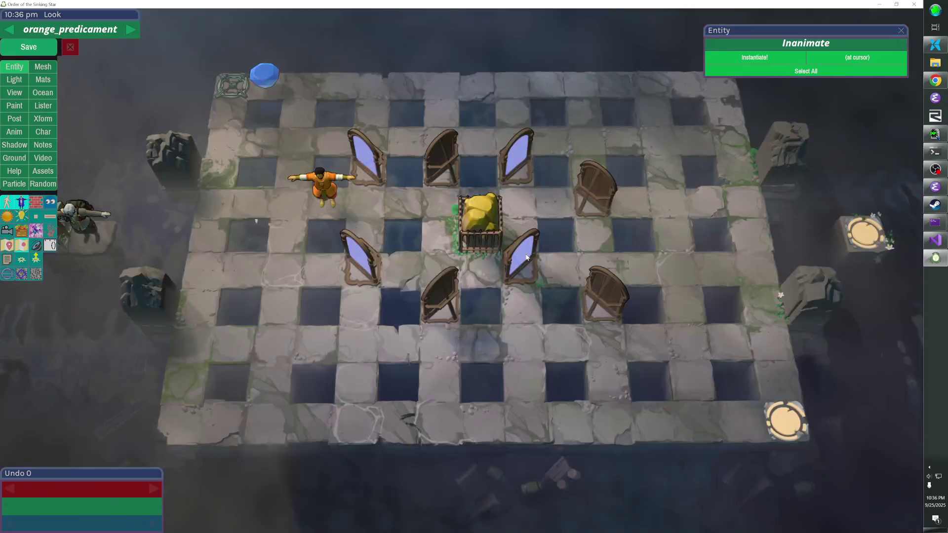
key(Escape)
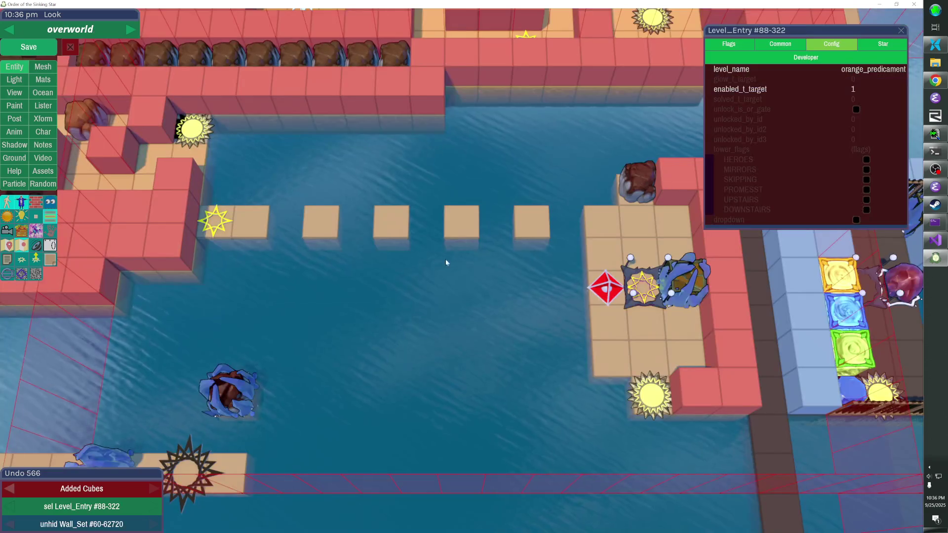
double_click(215, 221)
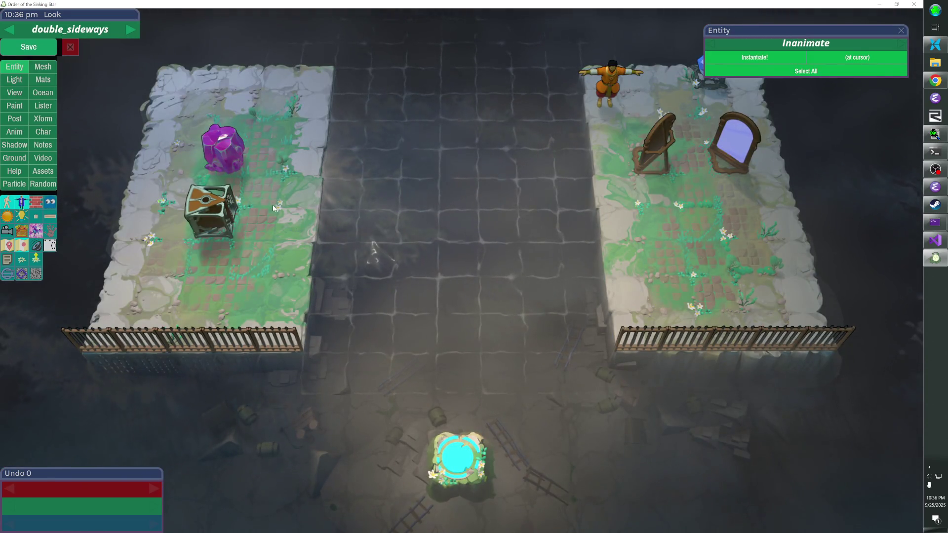
key(Escape)
double_click(214, 218)
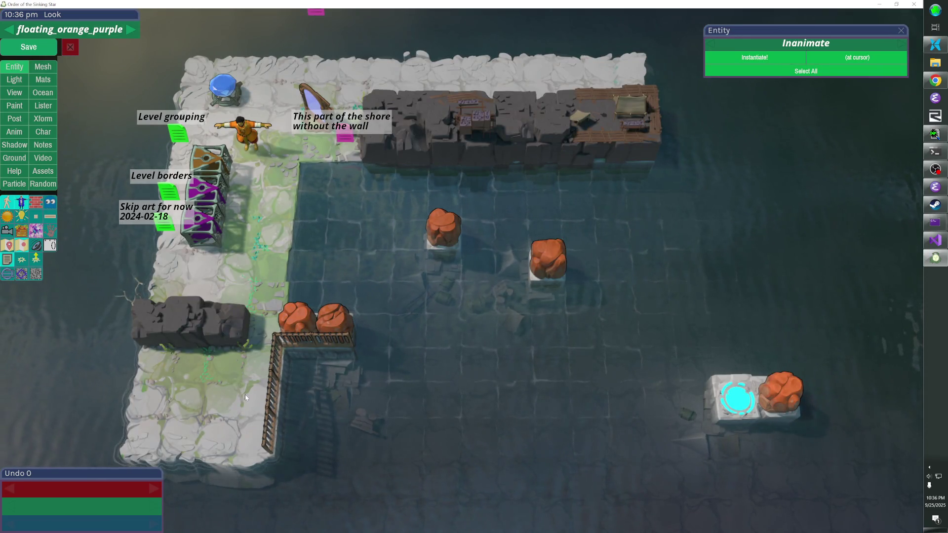
key(Escape)
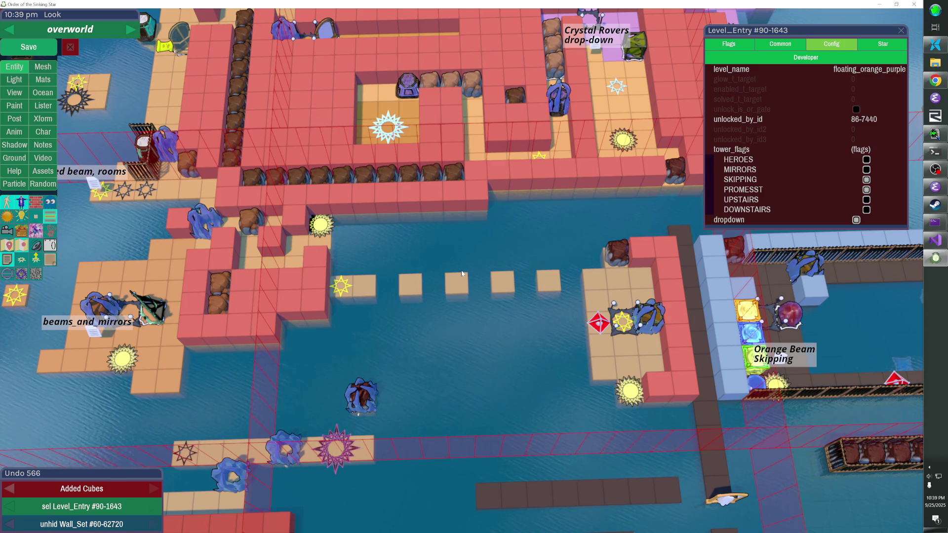
Remove a row of red wall cubes and move the sun teleporter into the gap
drag(289, 277, 237, 279)
click(311, 235)
drag(311, 236, 249, 392)
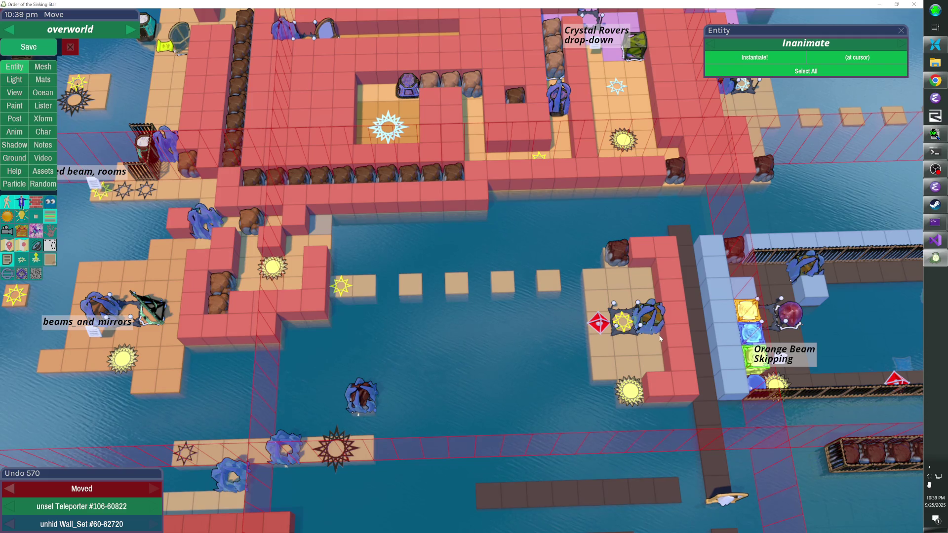
Shift the laser-base light and crystal two tiles down and add red wall cubes beside them
click(657, 320)
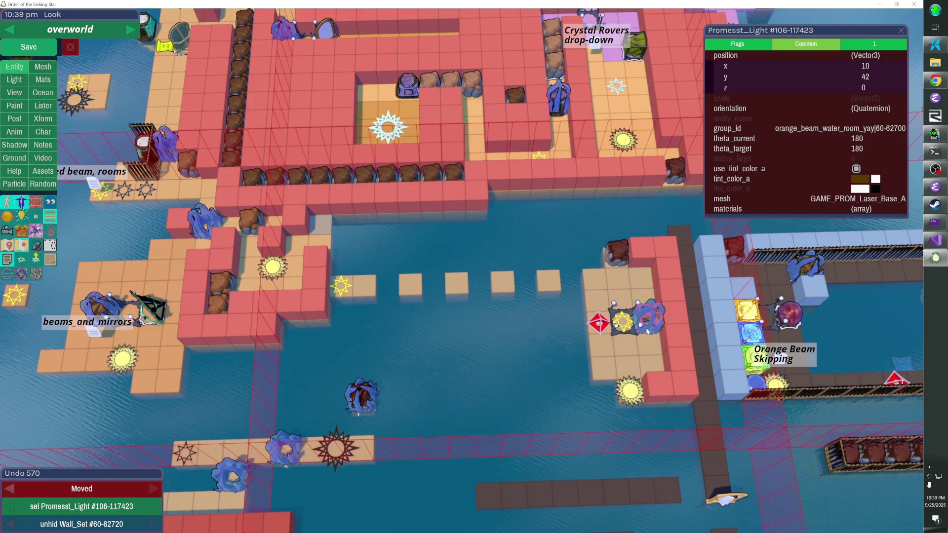
shift+click(649, 331)
key(Down)
key(Down)
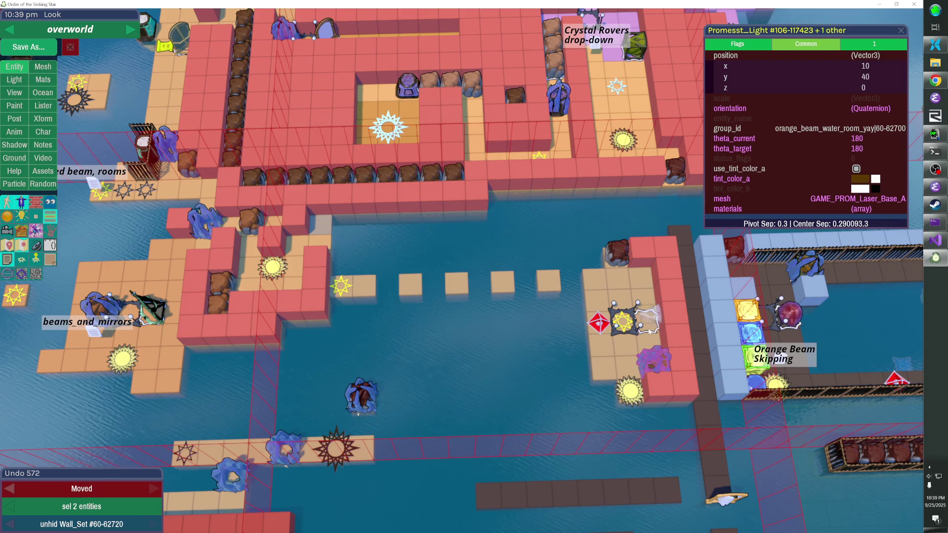
click(661, 334)
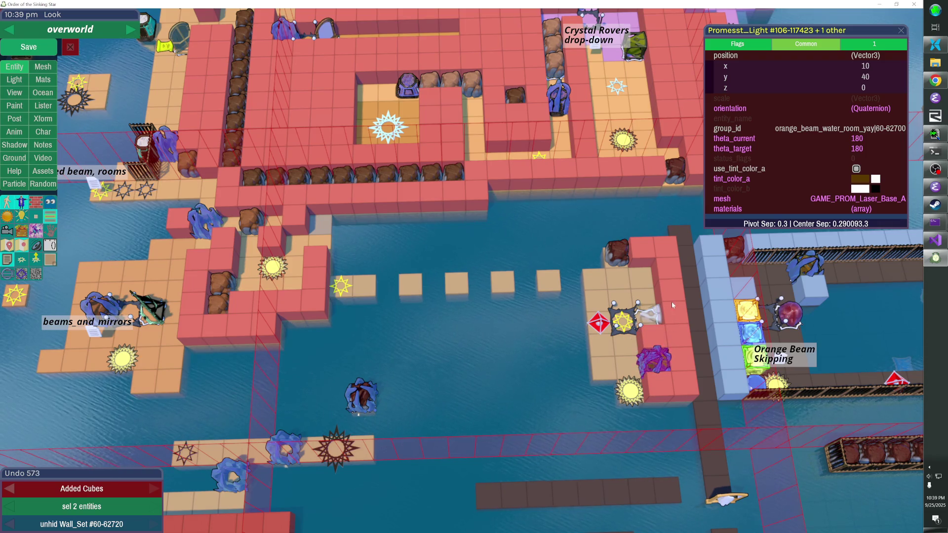
right_click(671, 300)
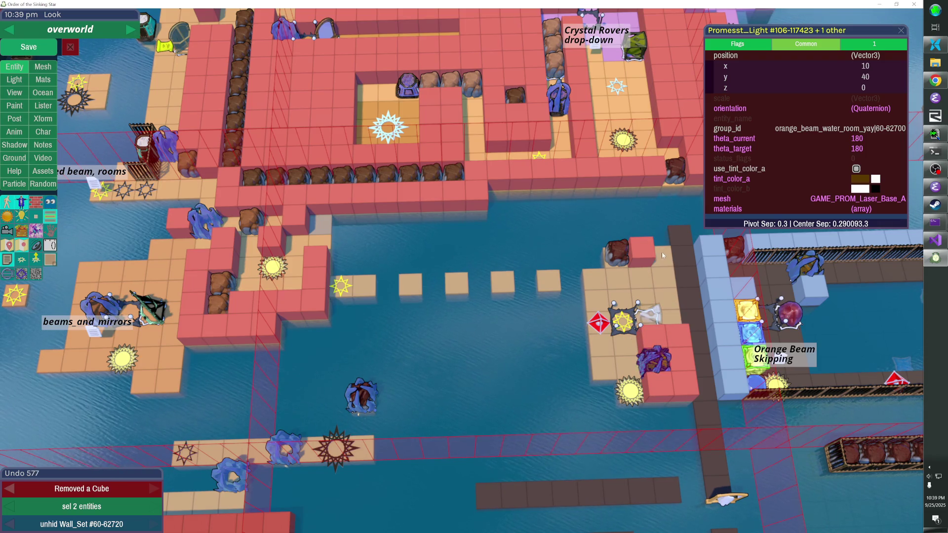
key(ctrl+z)
key(ctrl+z)
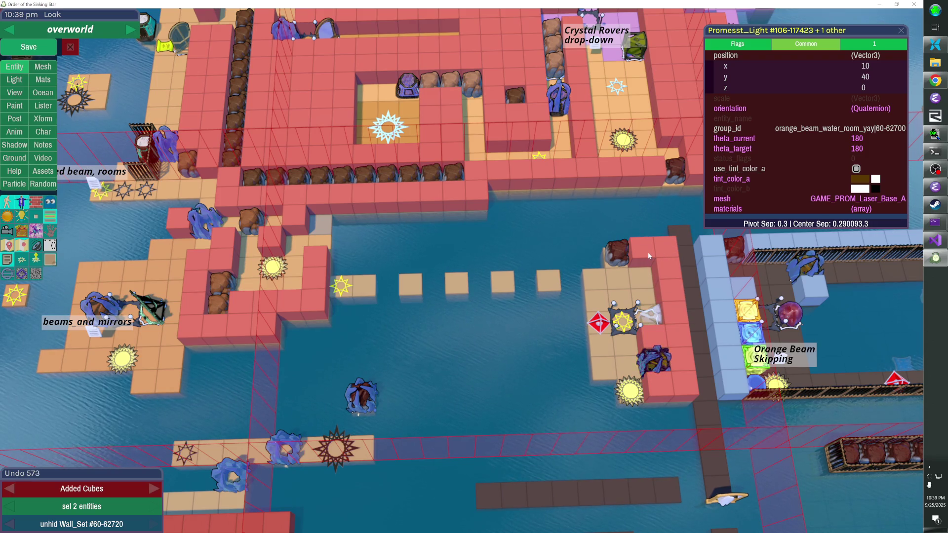
ctrl+click(653, 360)
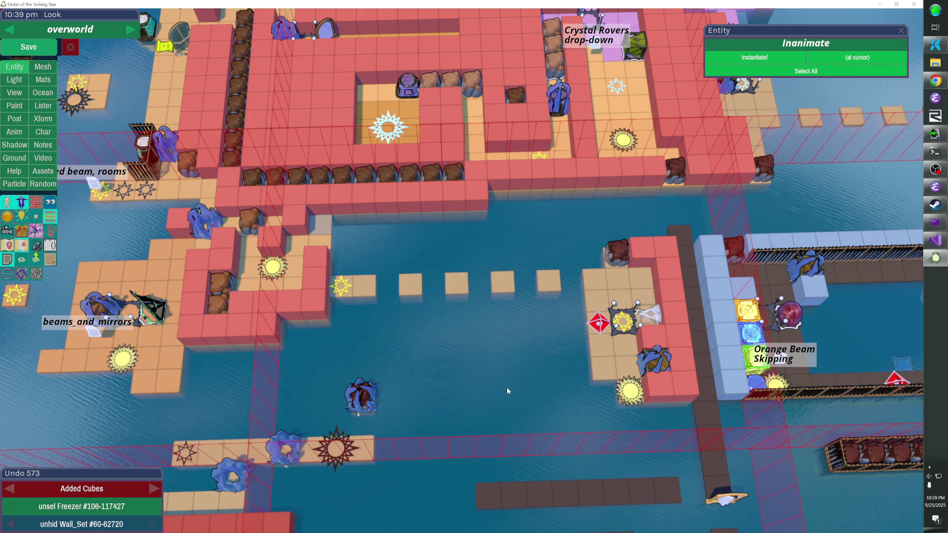
mouse_move(498, 384)
mouse_down()
mouse_move(375, 375)
mouse_move(457, 221)
mouse_up()
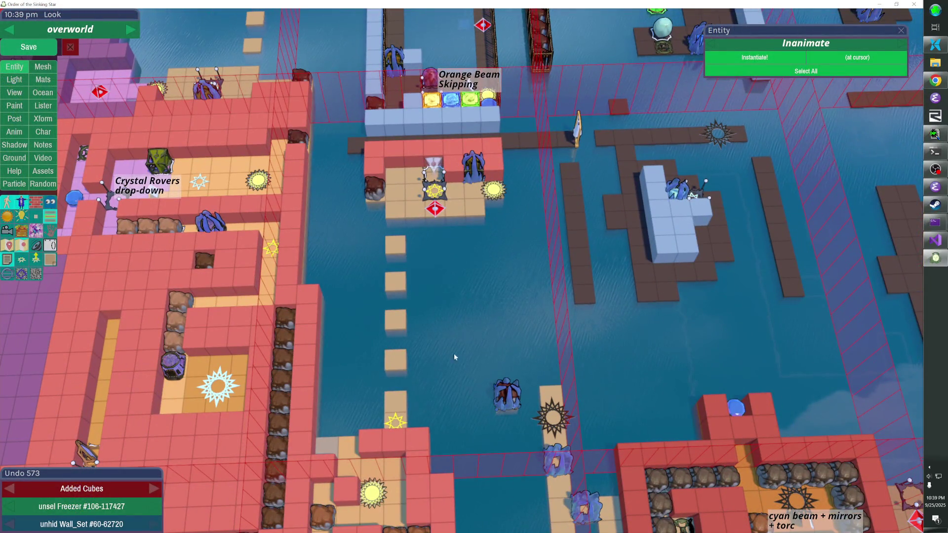
Save the reworked overworld level after reorienting the view over the stepping stones
mouse_move(415, 361)
mouse_down()
mouse_move(346, 385)
mouse_move(462, 273)
mouse_up()
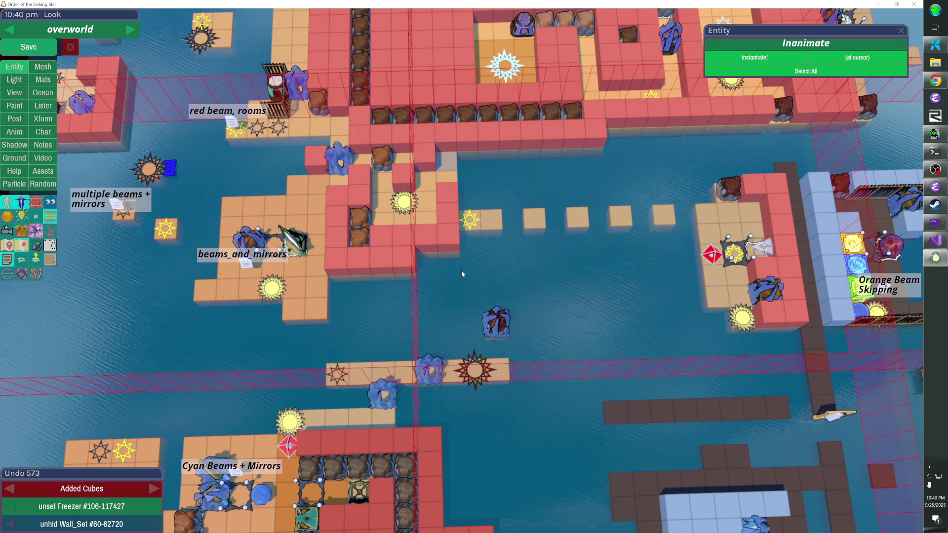
click(28, 47)
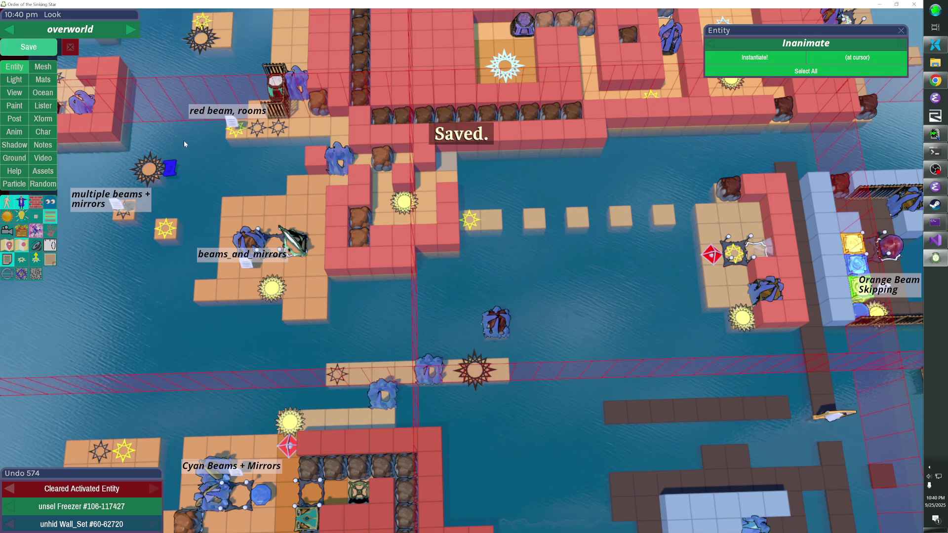